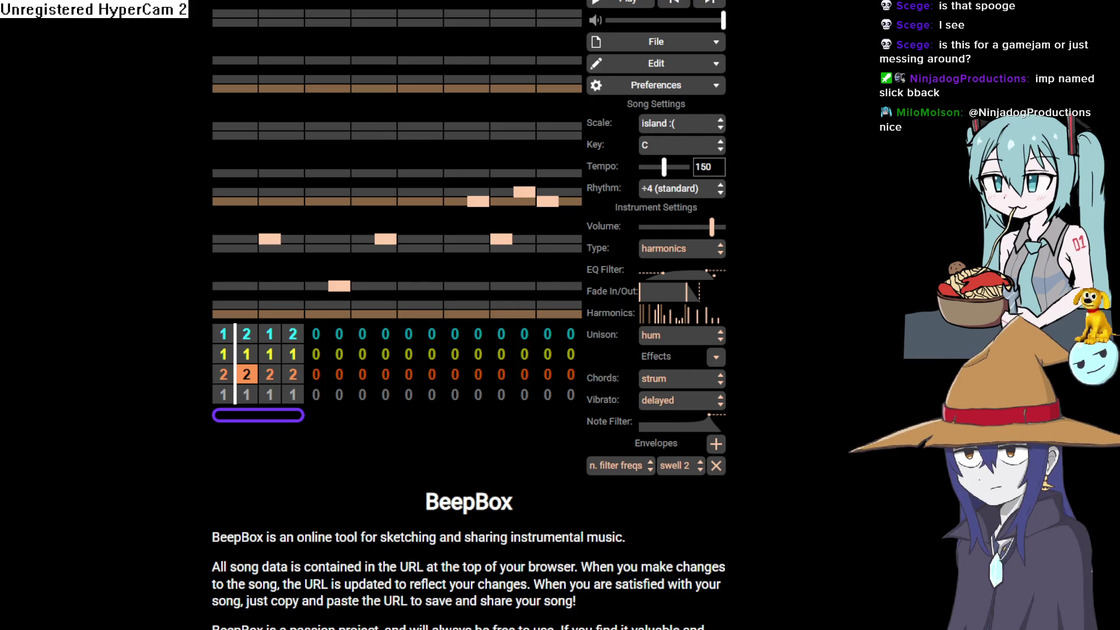
Play the tempo-150 BeepBox song at maximum volume, then bring up the Construct 3 project
left_click(408, 444)
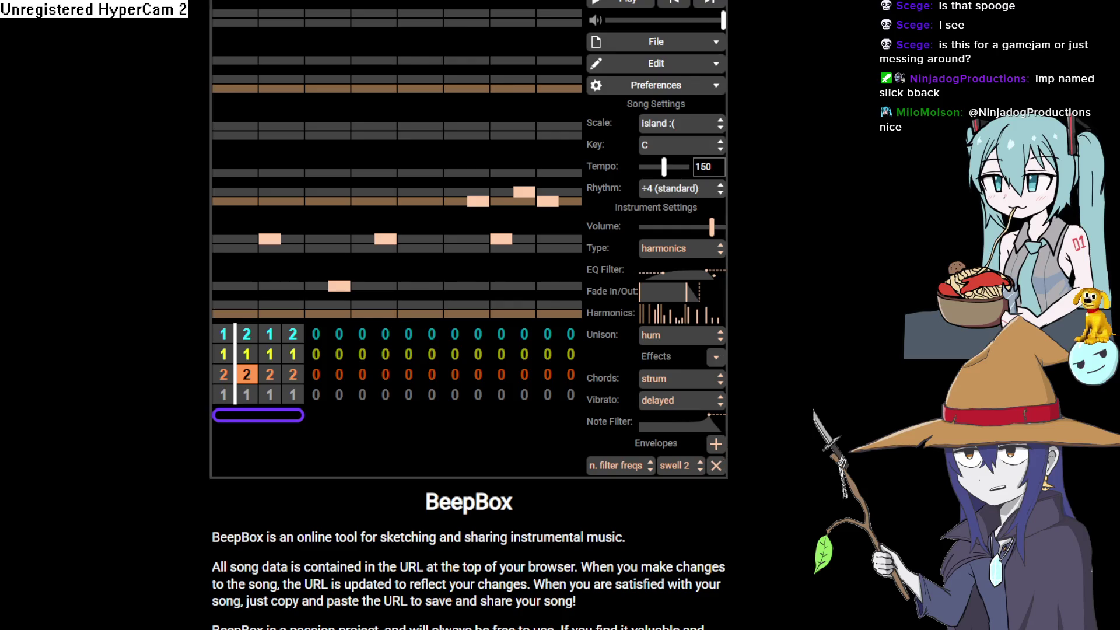
left_click(652, 6)
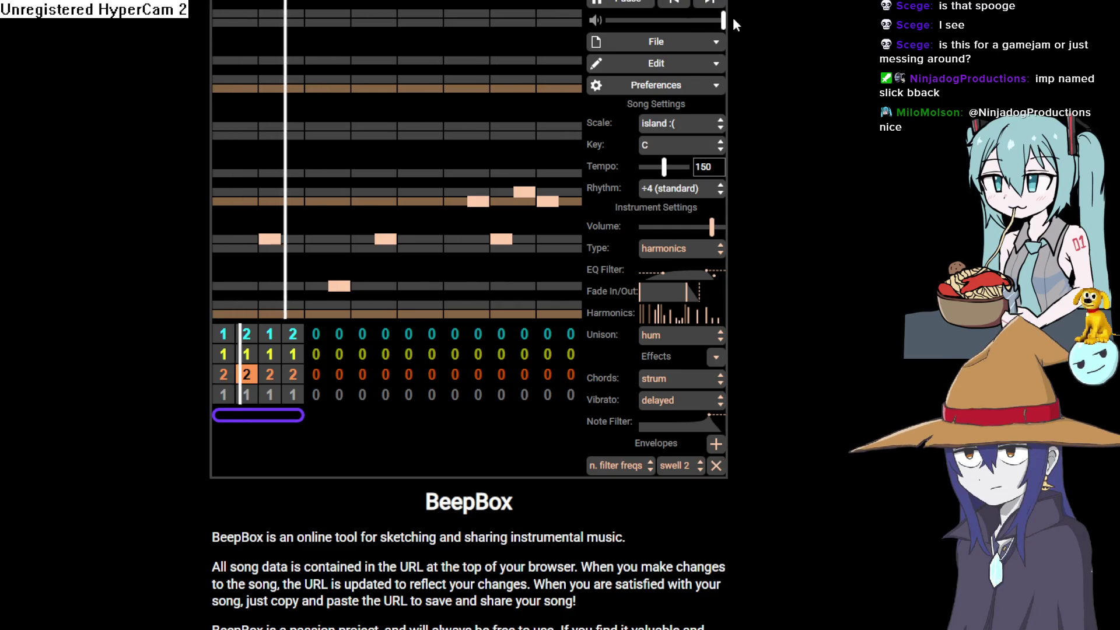
left_click(710, 21)
left_click_drag(710, 23, 727, 21)
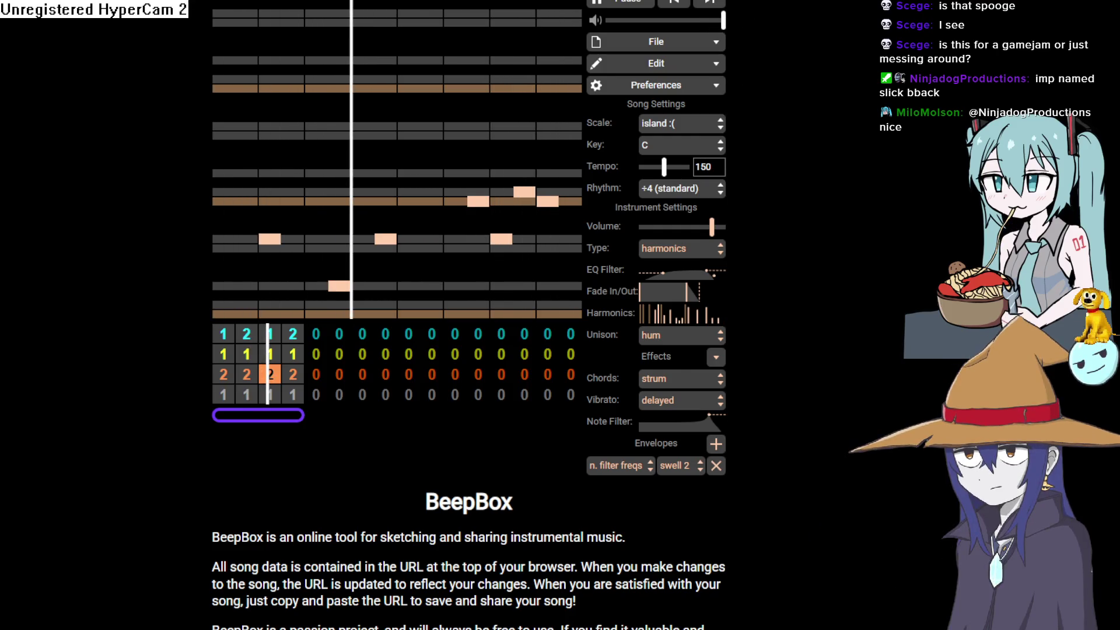
key("alt+Tab")
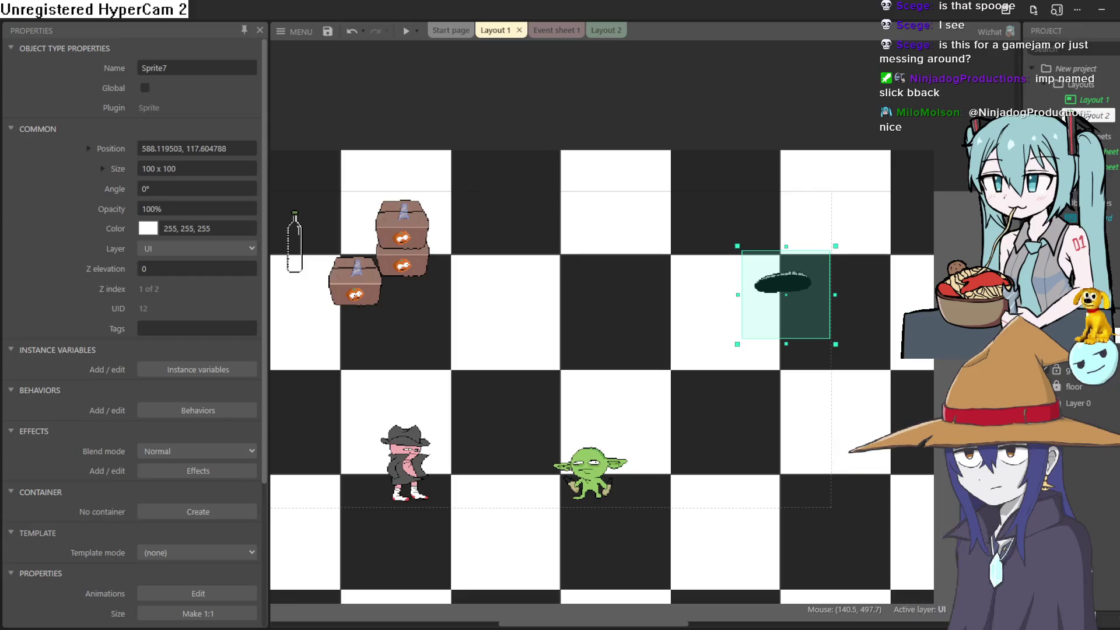
Preview the level, walking the goblin to the U WIN screen, then close it and return to BeepBox
left_click(404, 33)
key("Left")
key("Up")
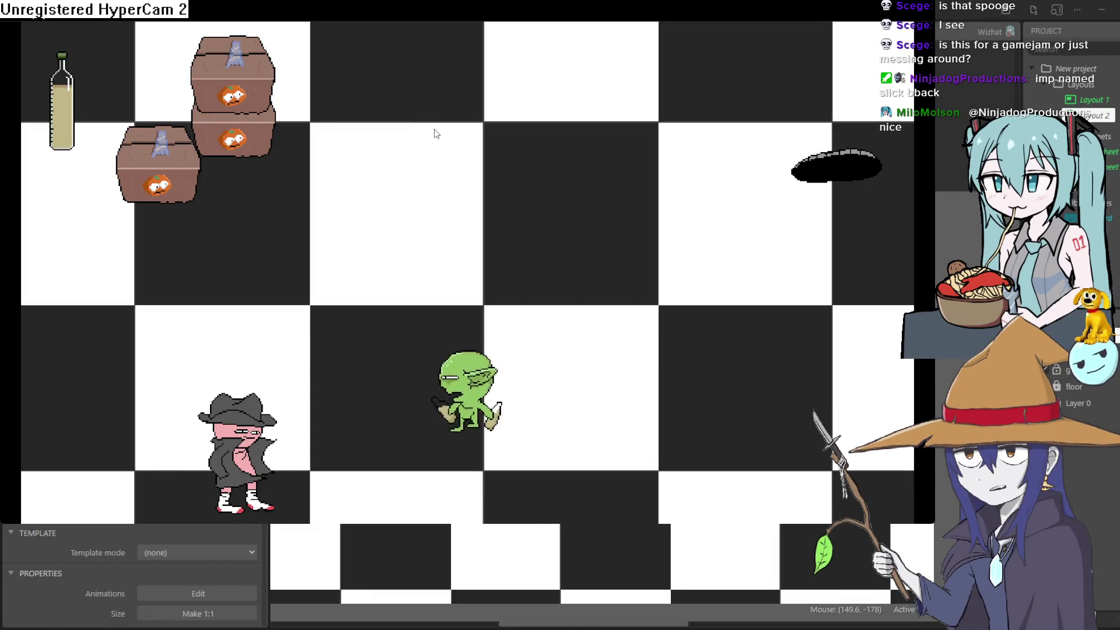
key("Right")
key("Left")
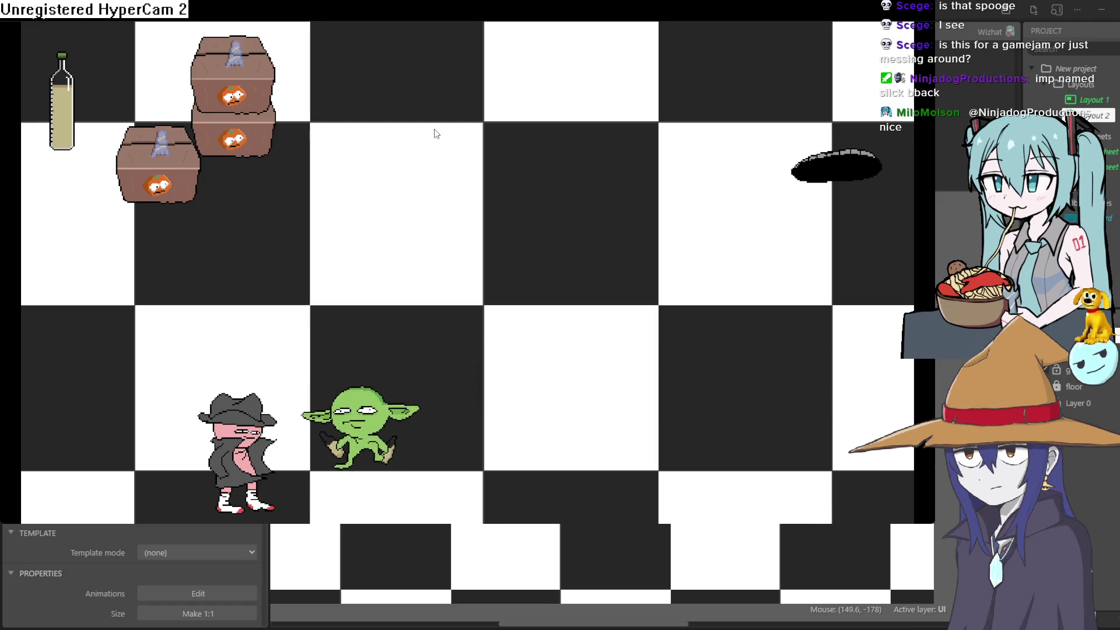
key("Down")
key("Right")
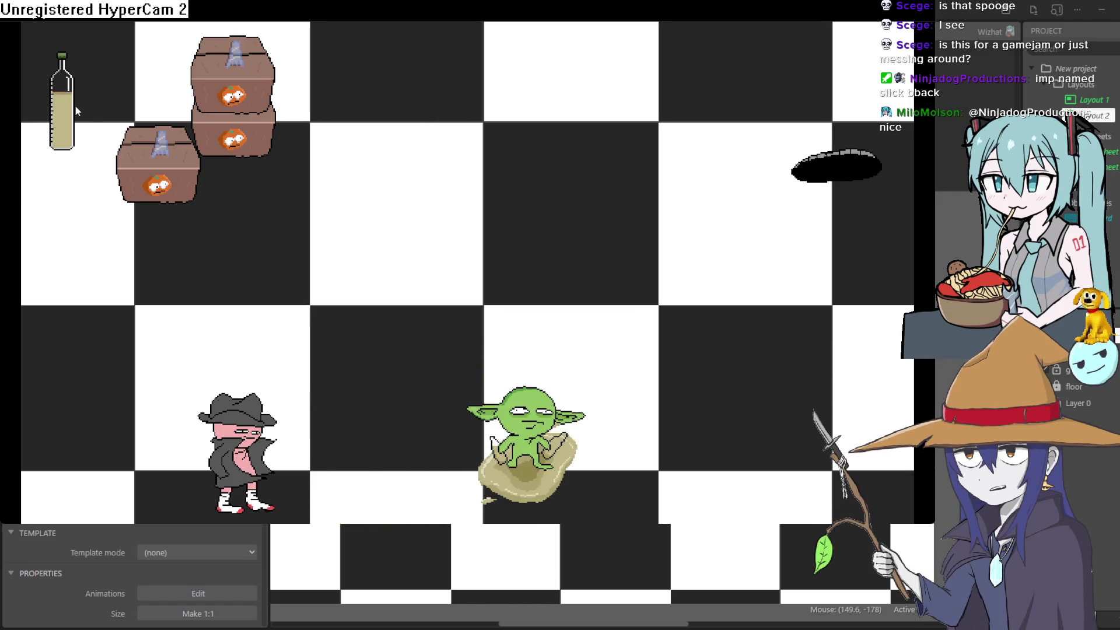
key("Left")
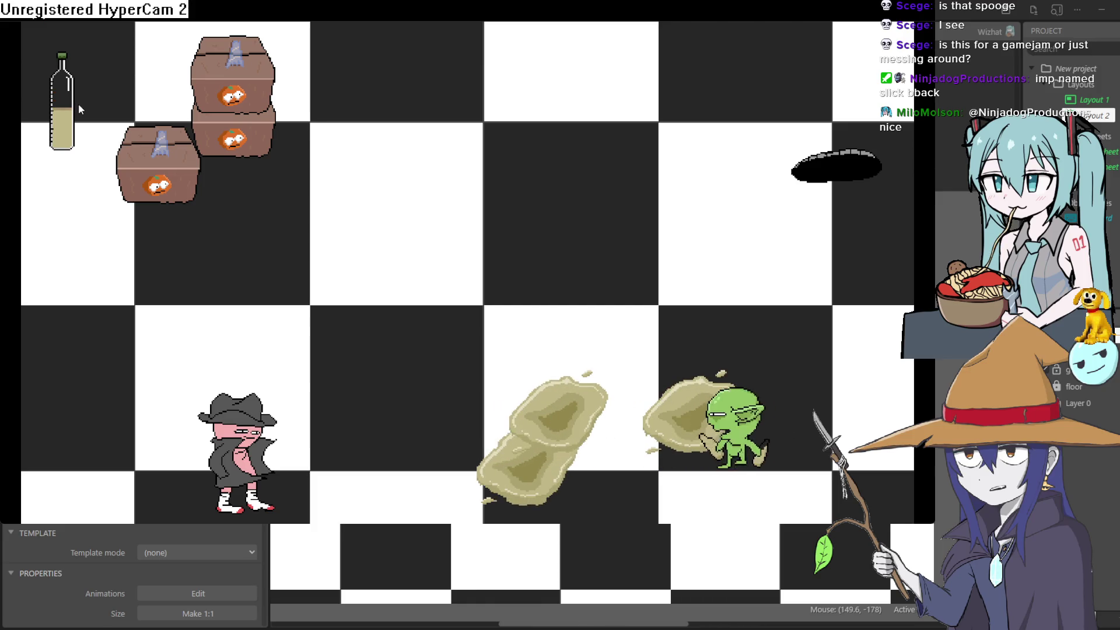
key("Left")
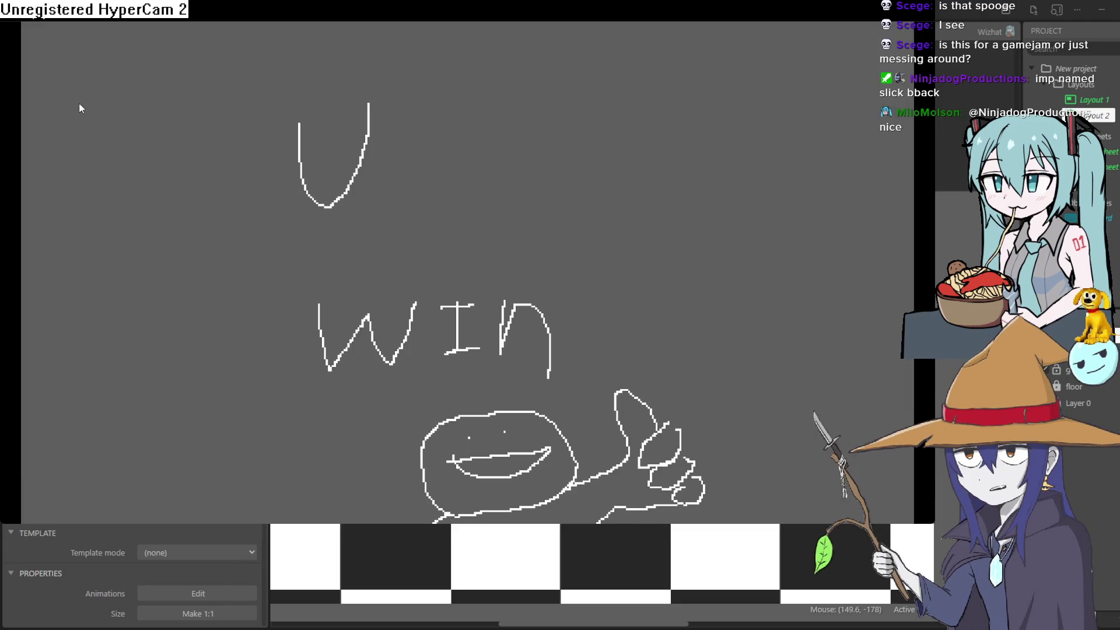
left_click(1110, 30)
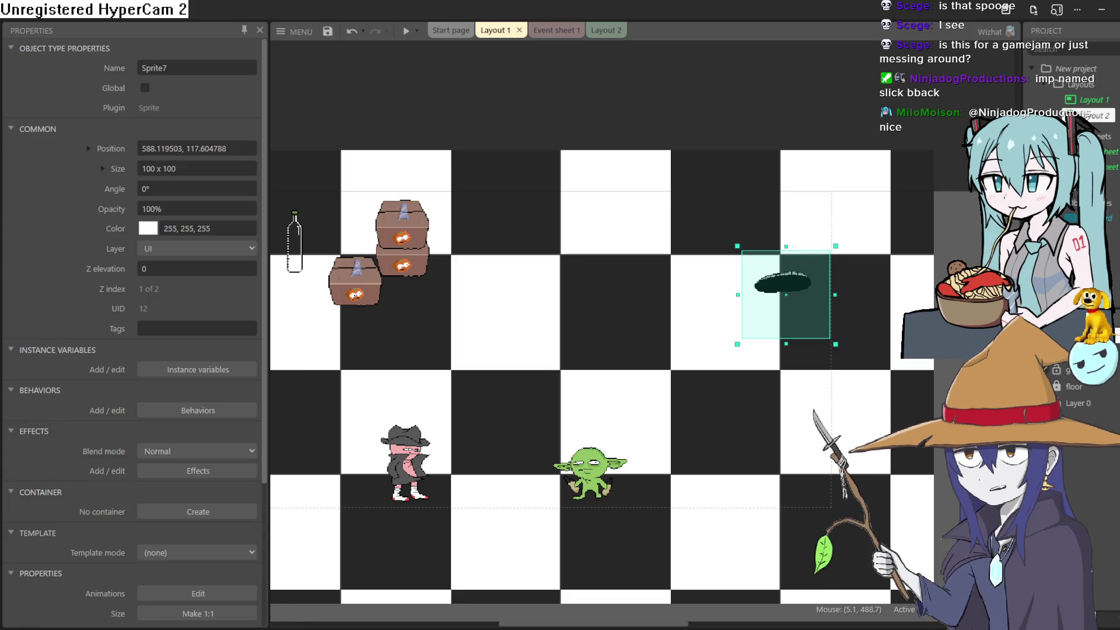
key("alt+Tab")
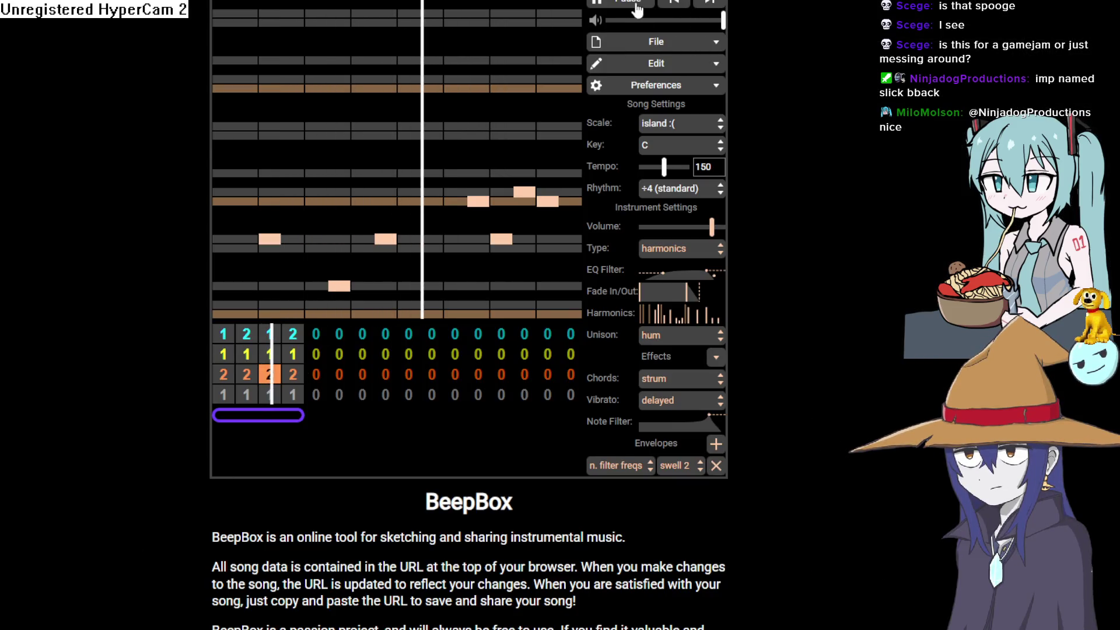
Pause the BeepBox song and bring up the Bigmode Game Jam 2026 page with theme SLICK
left_click(636, 5)
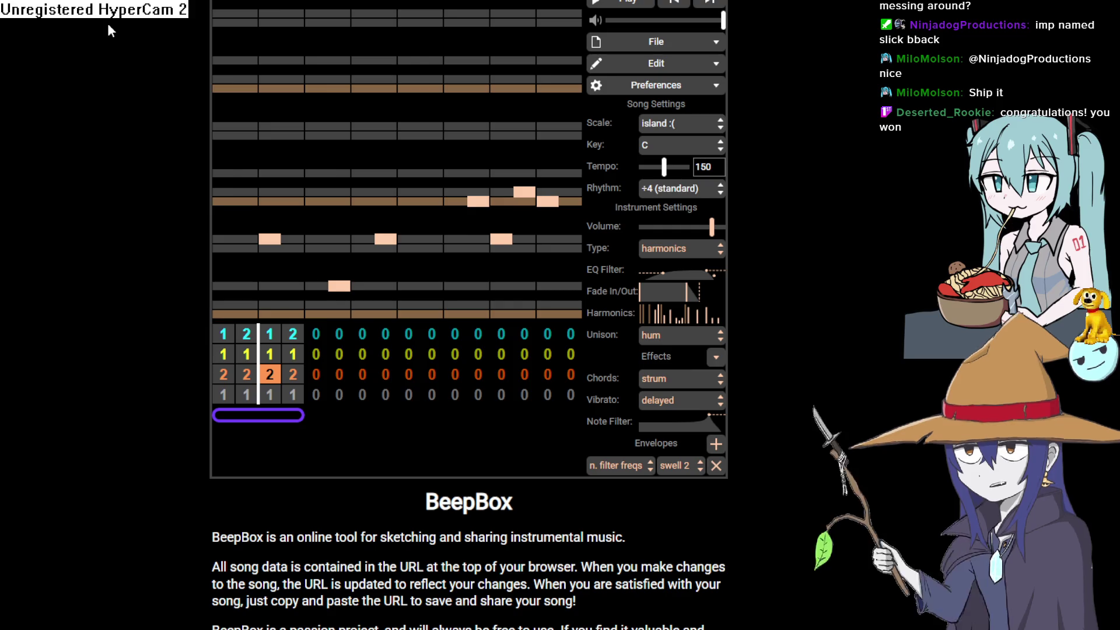
key("ctrl+Tab")
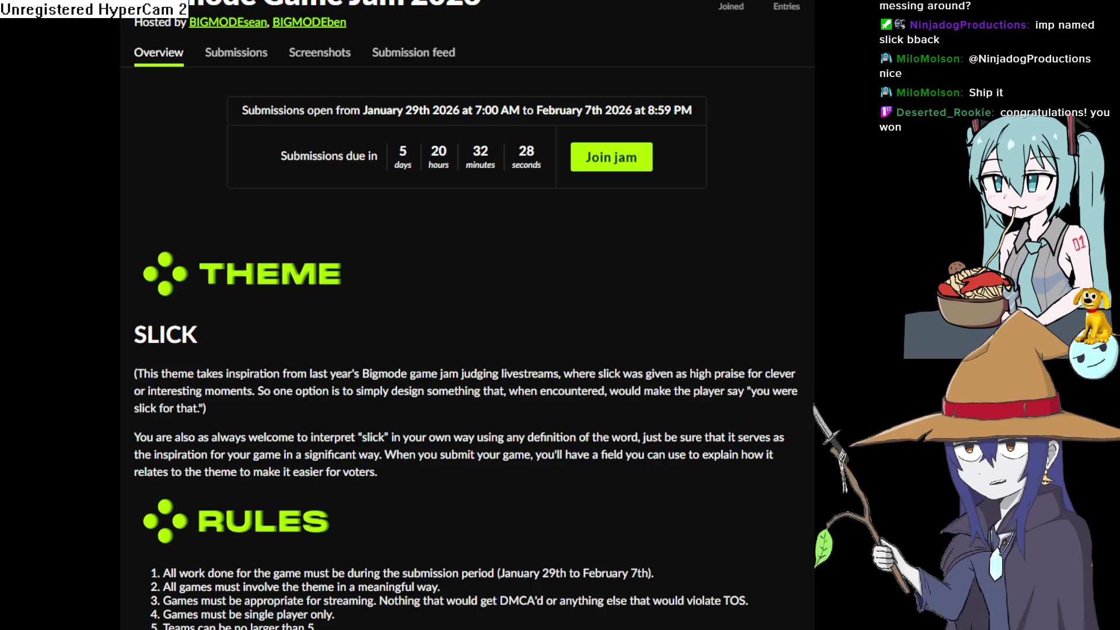
Go from the itch.io jam page back to the Construct 3 goblin layout
key("alt+Tab")
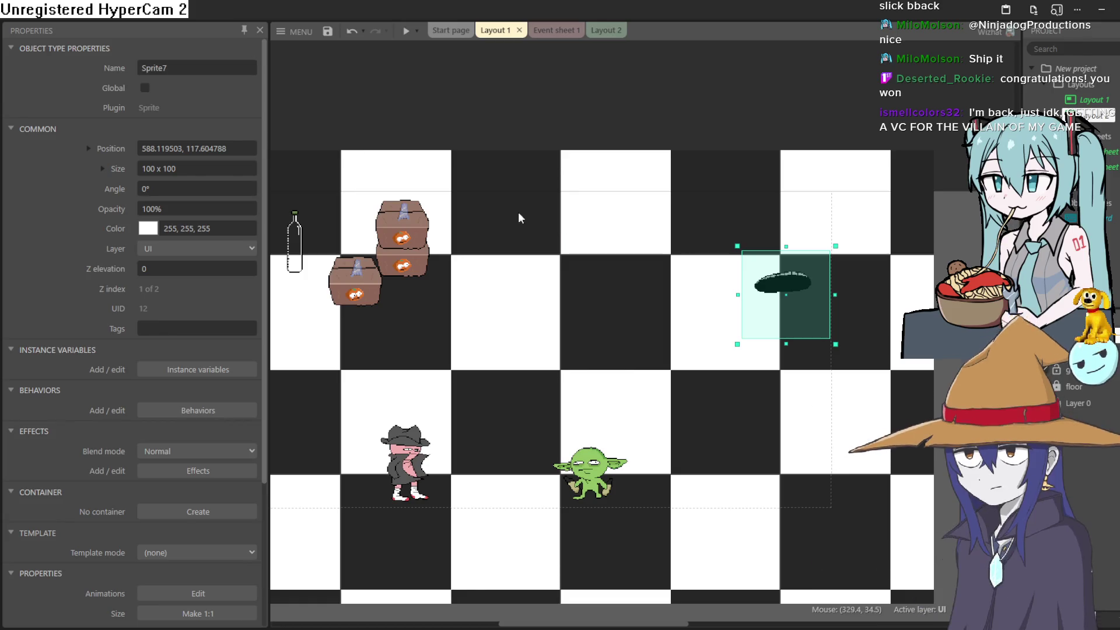
left_click(409, 34)
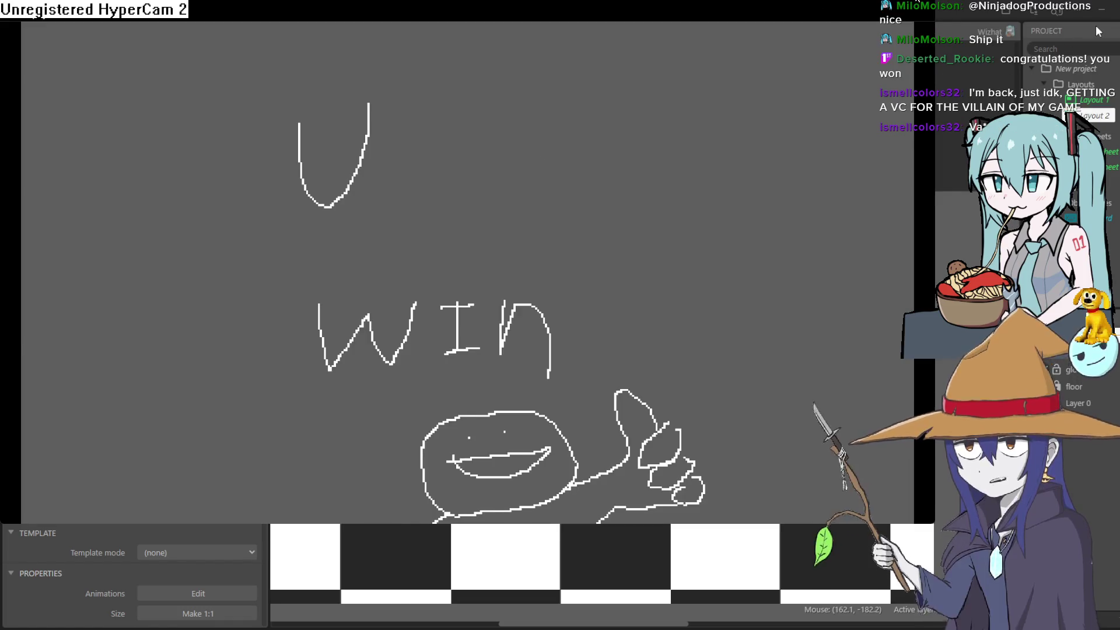
left_click(1097, 31)
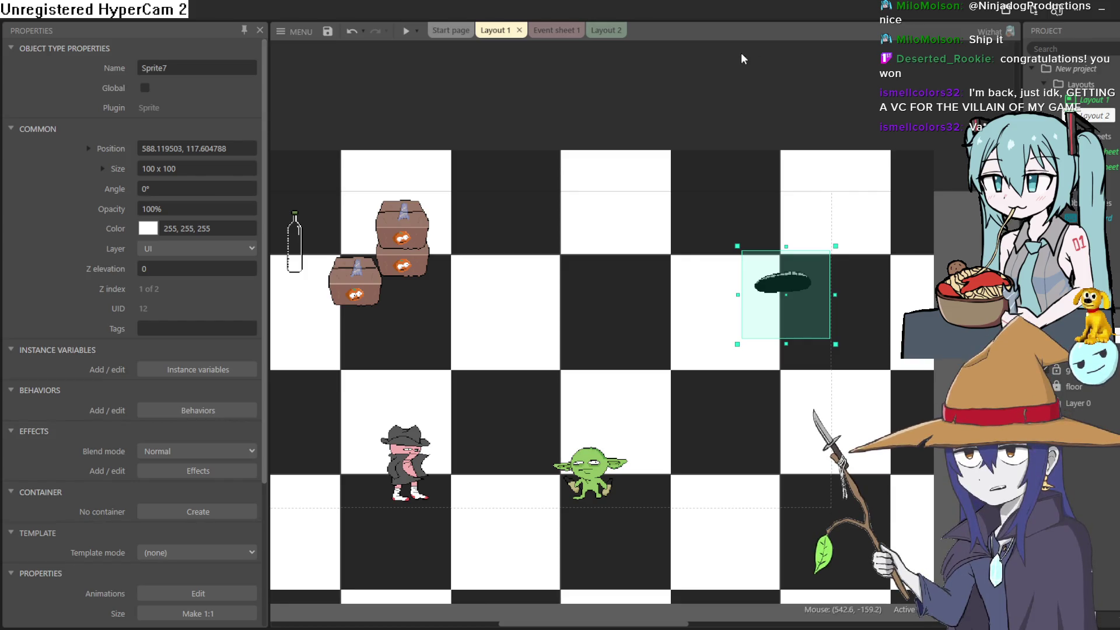
left_click(406, 31)
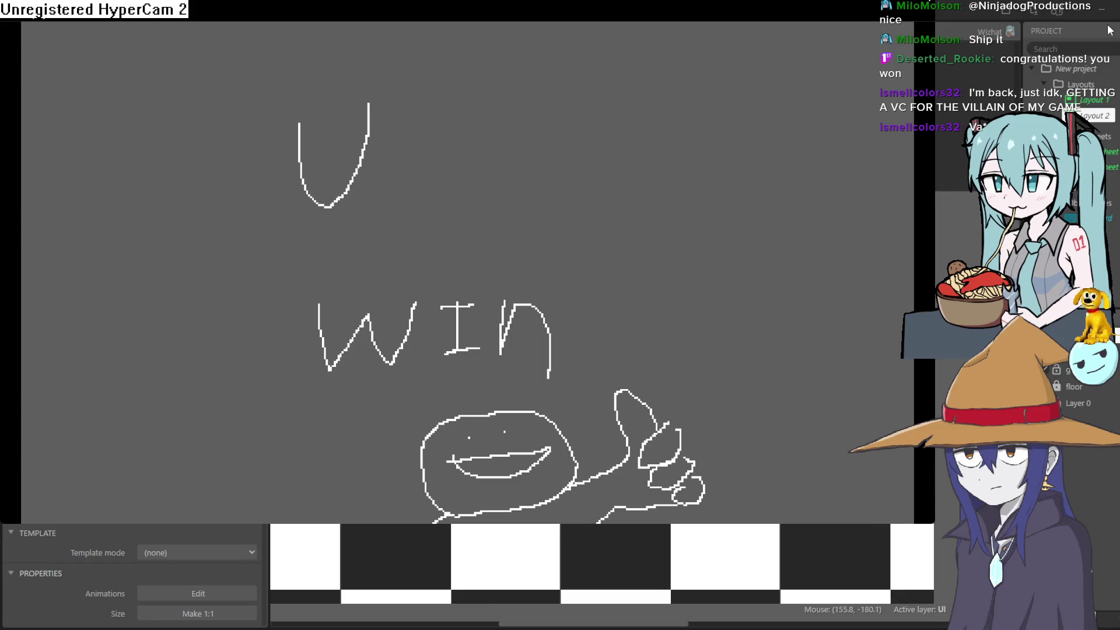
left_click(1110, 31)
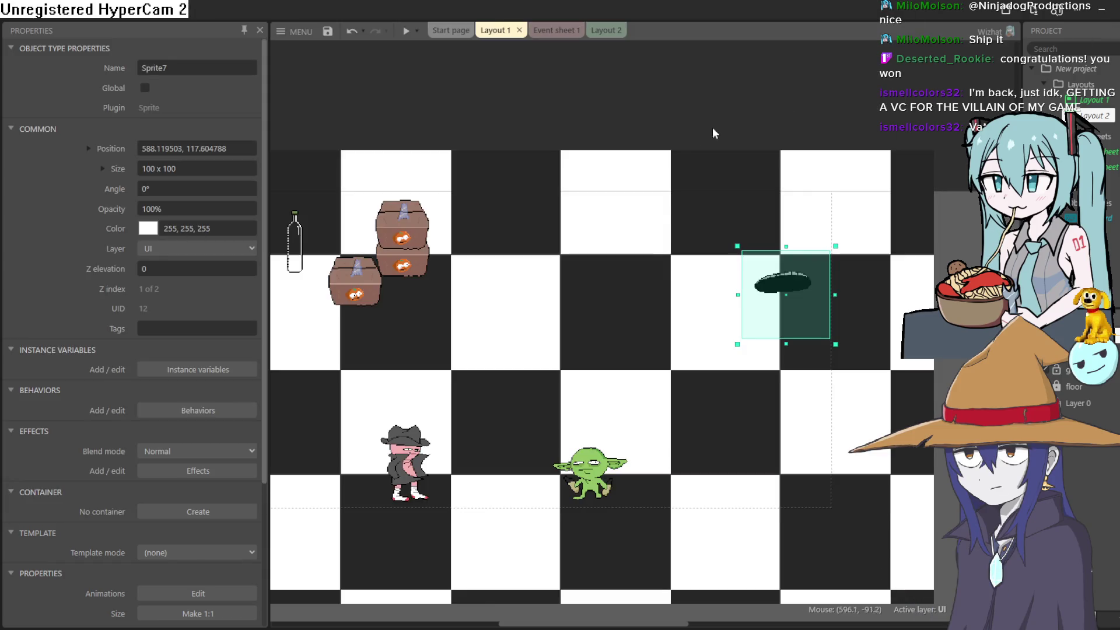
left_click(408, 32)
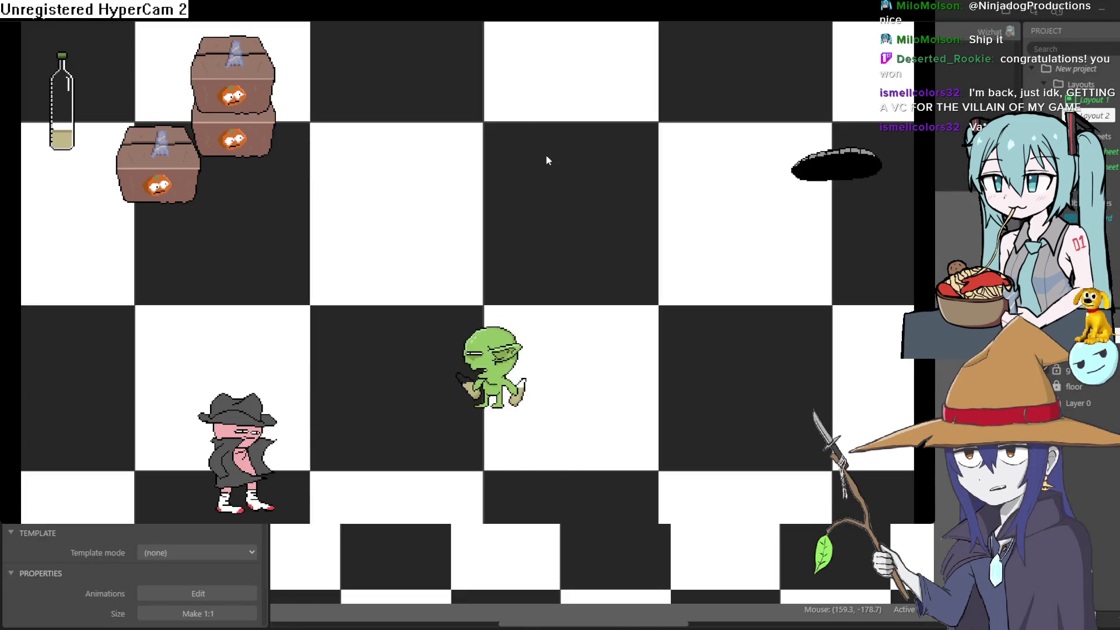
key("Left")
key("Up")
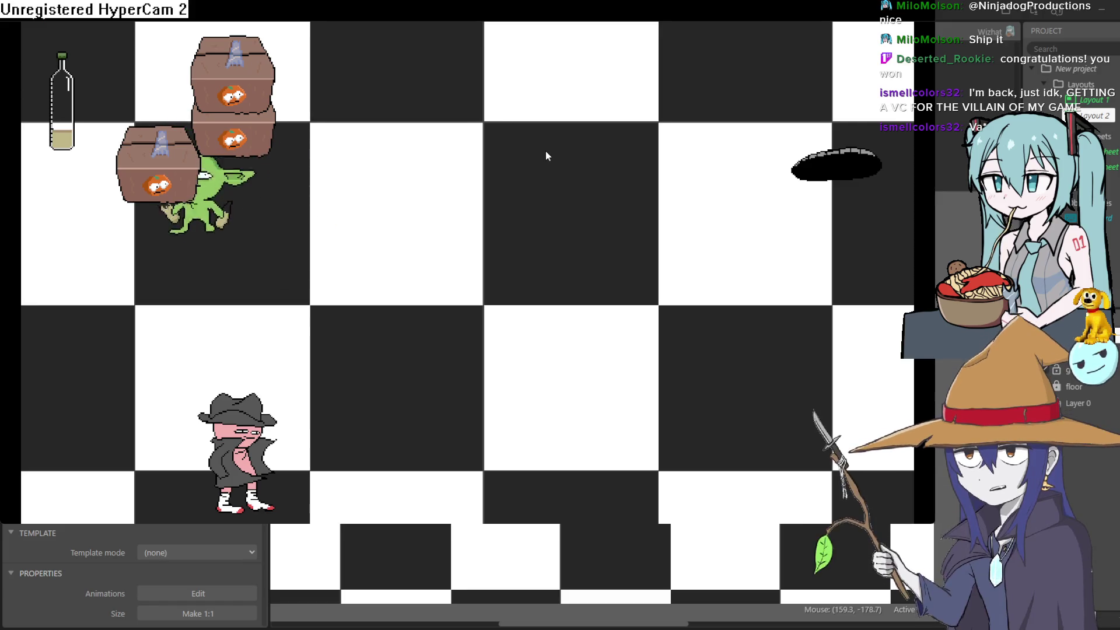
key("Right")
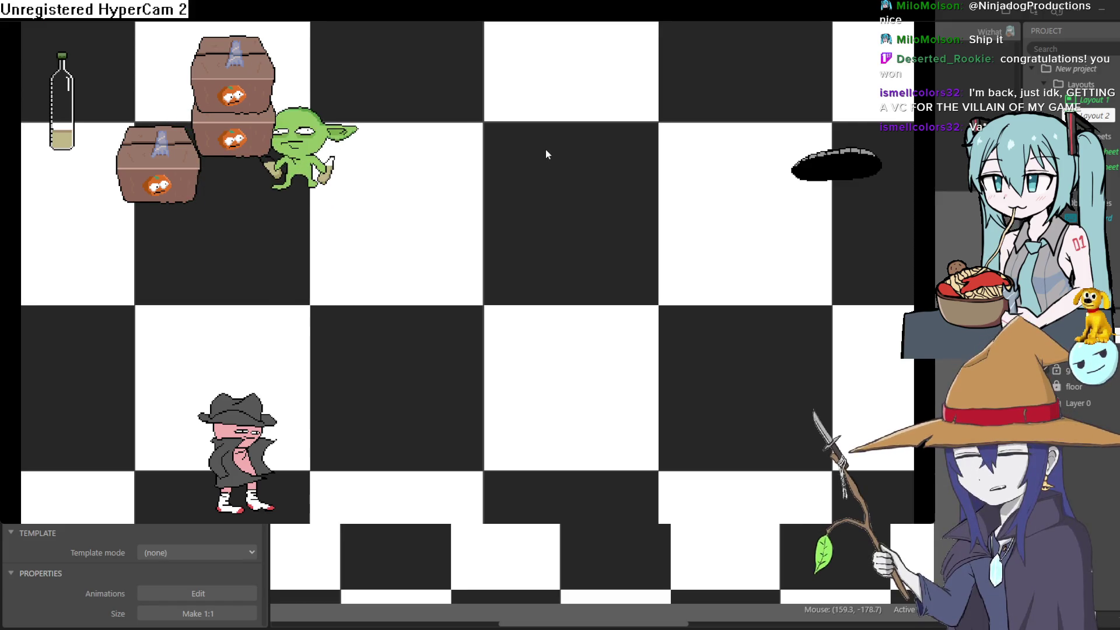
key("Left")
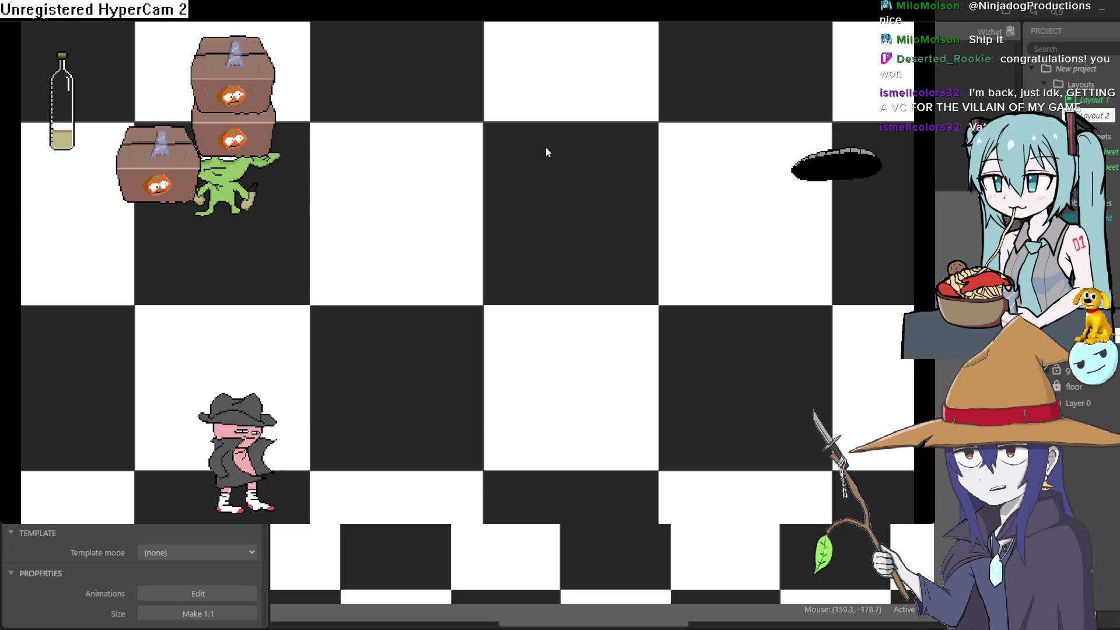
key("Down")
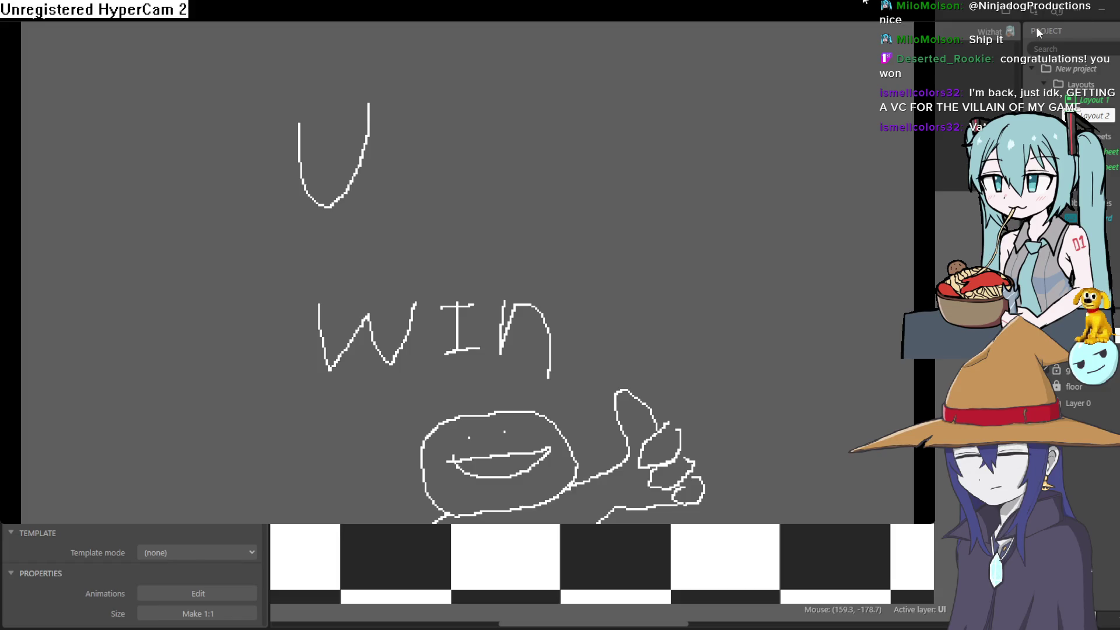
left_click(1107, 29)
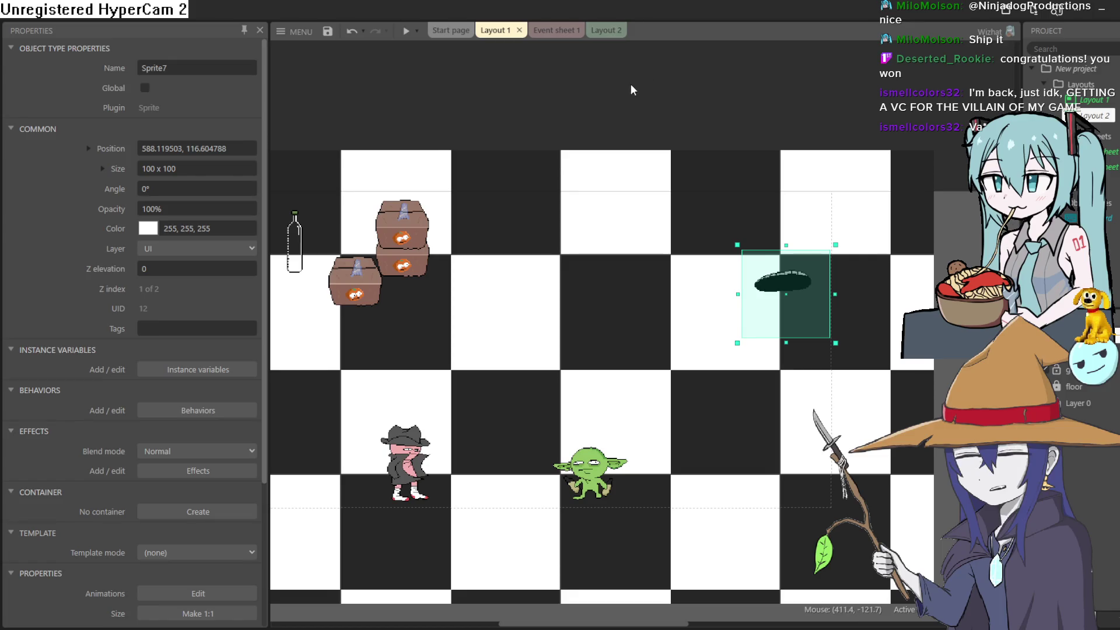
Pan around Layout 1 and deselect the hole sprite
mouse_move(631, 83)
left_mouse_down()
mouse_move(714, 98)
mouse_move(677, 82)
mouse_move(671, 54)
mouse_move(685, 1)
mouse_move(675, 70)
mouse_move(670, 50)
mouse_move(653, 52)
left_mouse_up()
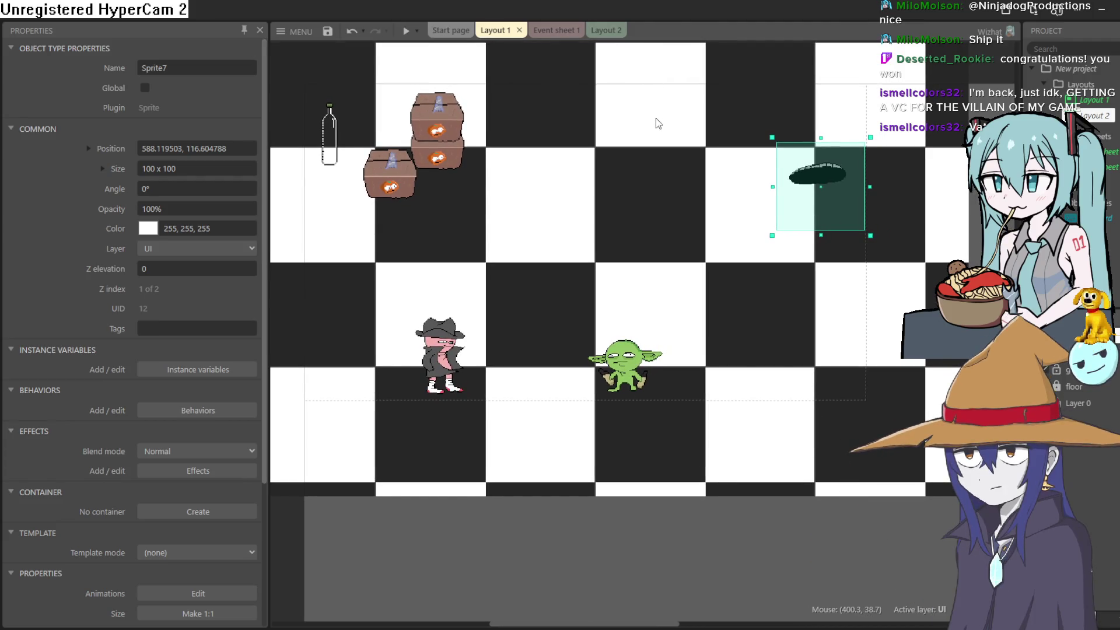
mouse_move(658, 123)
left_mouse_down()
mouse_move(670, 225)
mouse_move(660, 120)
left_mouse_up()
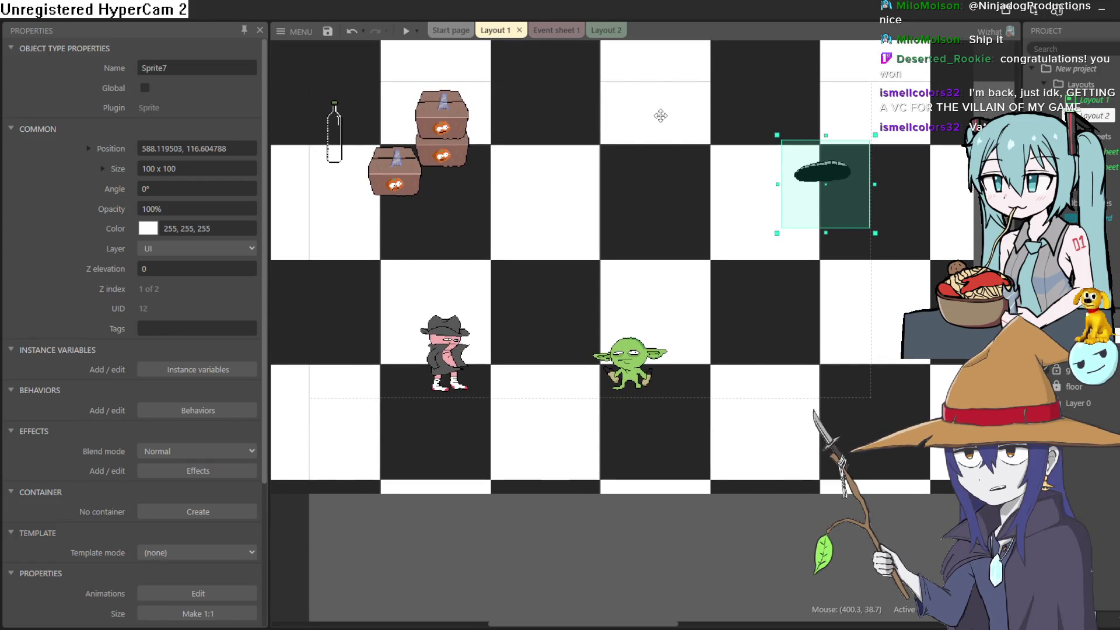
left_click_drag(661, 116, 657, 116)
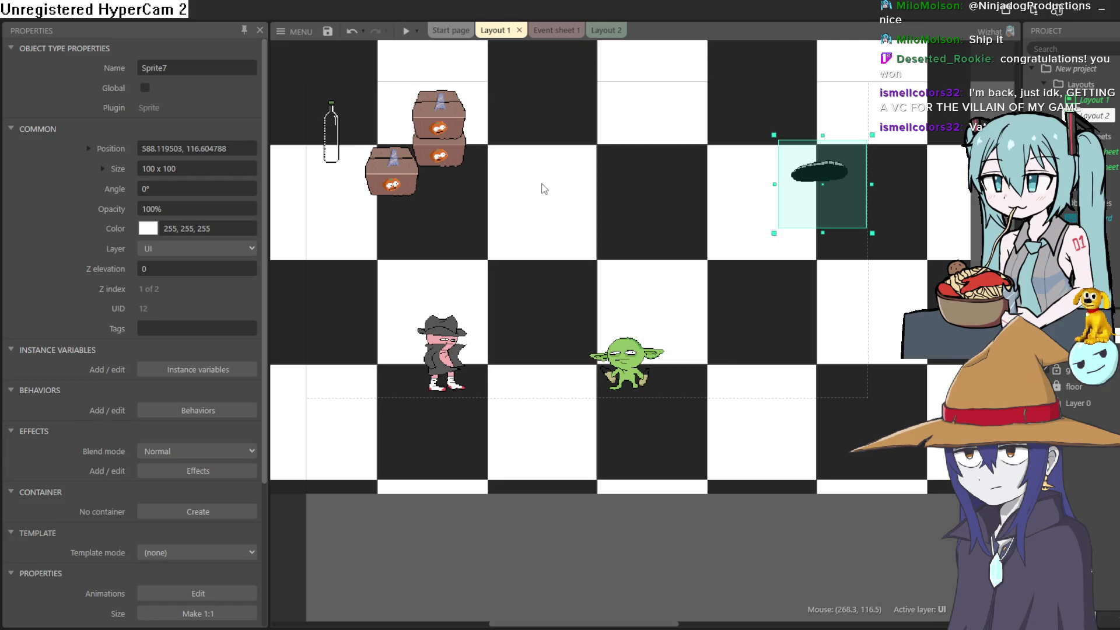
mouse_move(543, 189)
left_mouse_down()
mouse_move(569, 268)
mouse_move(550, 288)
mouse_move(571, 210)
mouse_move(550, 195)
left_mouse_up()
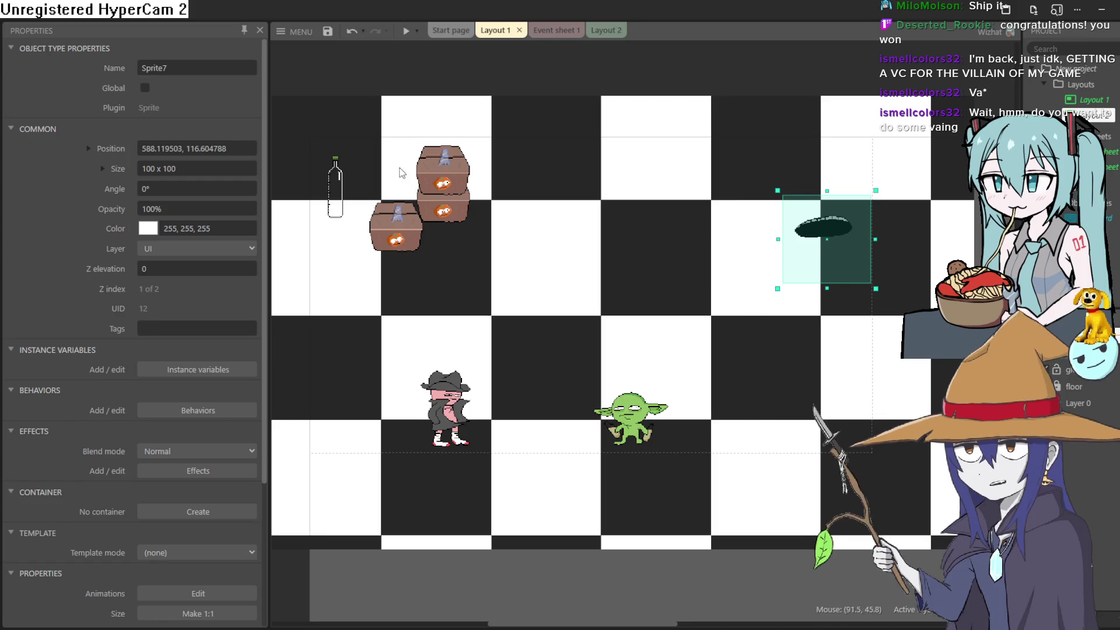
left_click(565, 37)
left_click(492, 35)
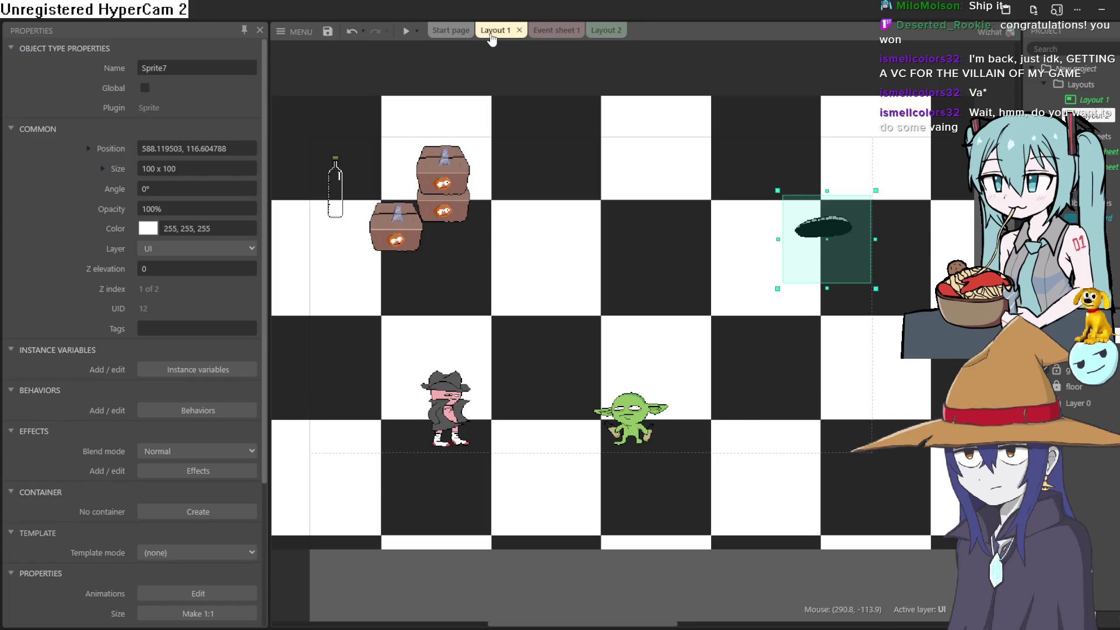
left_click(324, 53)
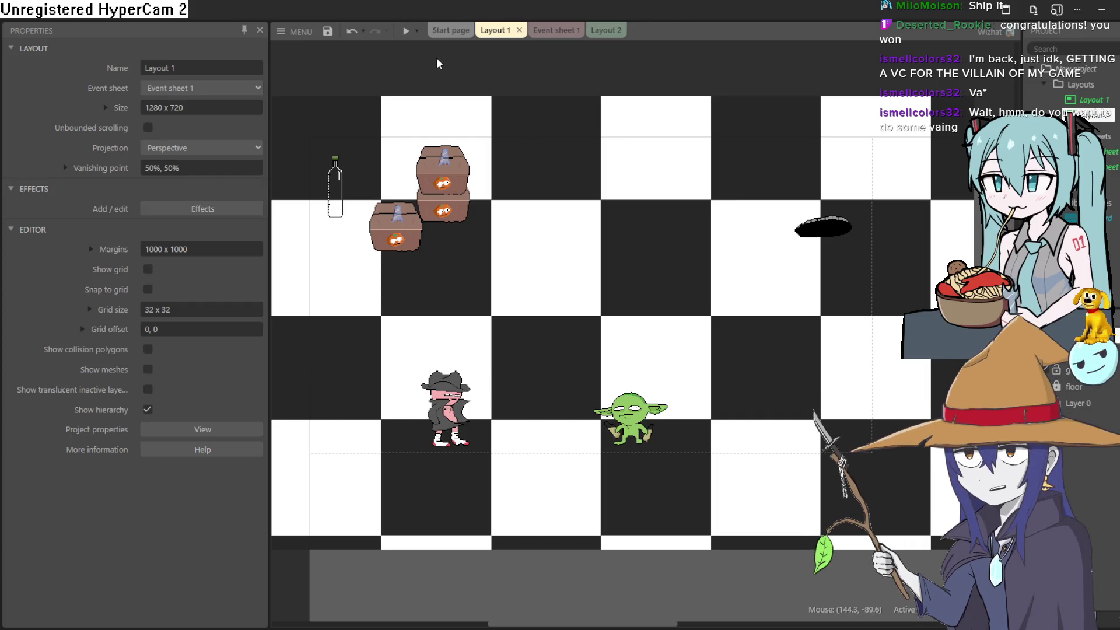
left_click_drag(448, 62, 471, 83)
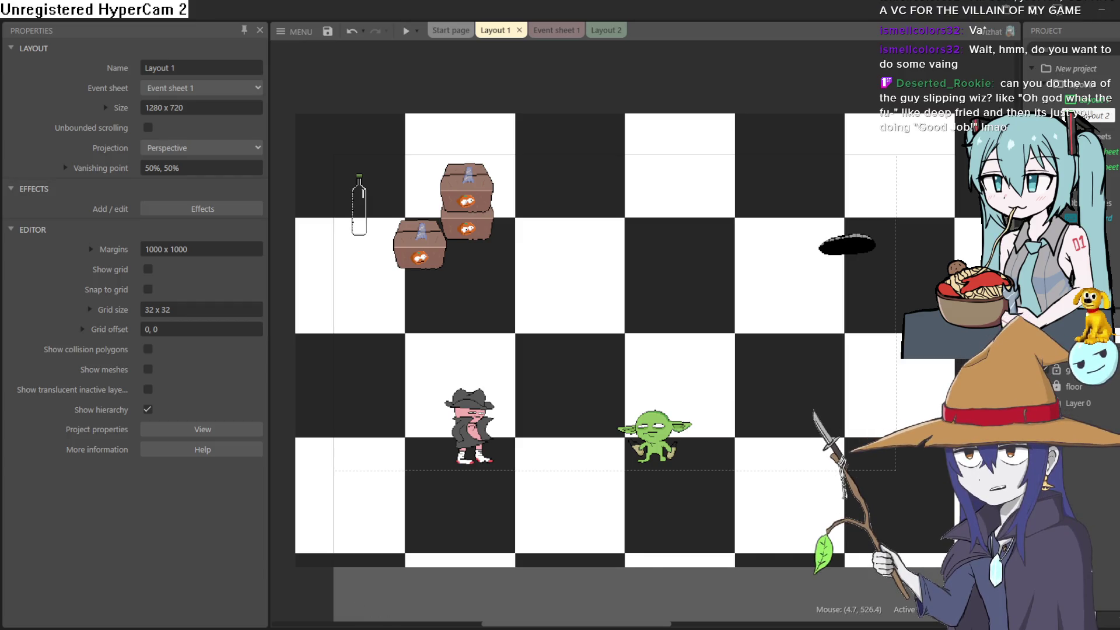
Select the black hole sprite, review its art in the pixel editor, and start a preview
left_click(847, 245)
key("alt+Tab")
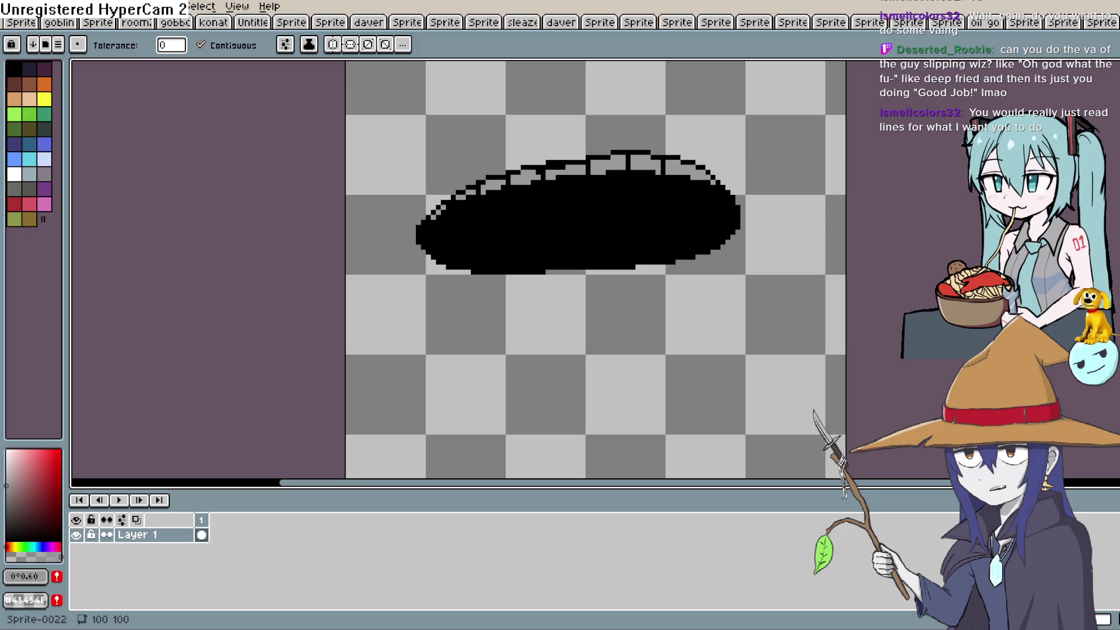
key("alt+Tab")
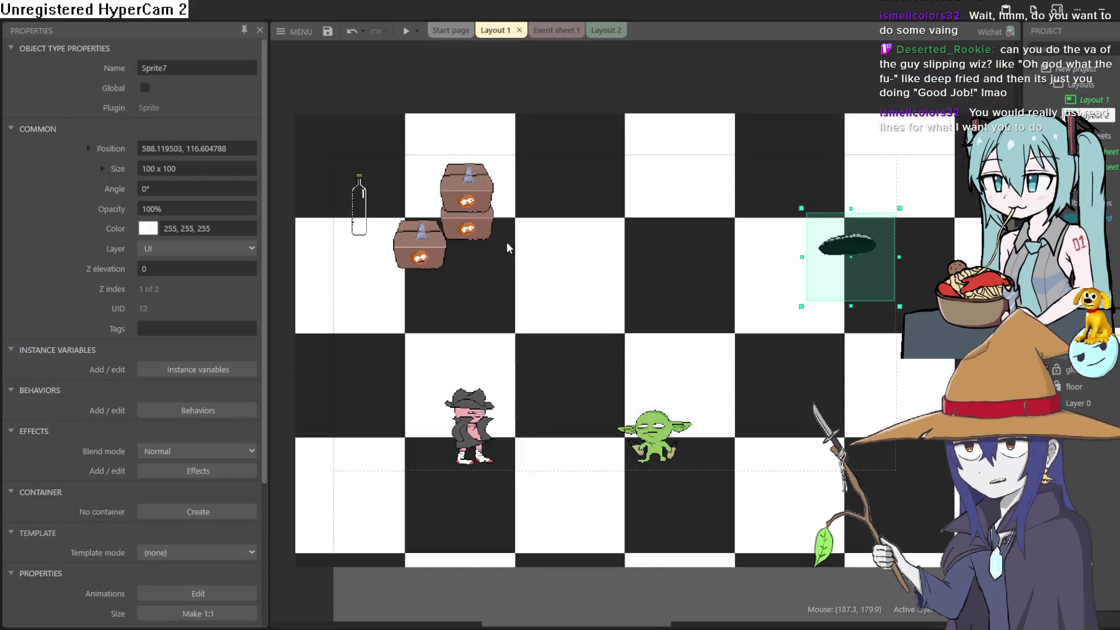
left_click(407, 32)
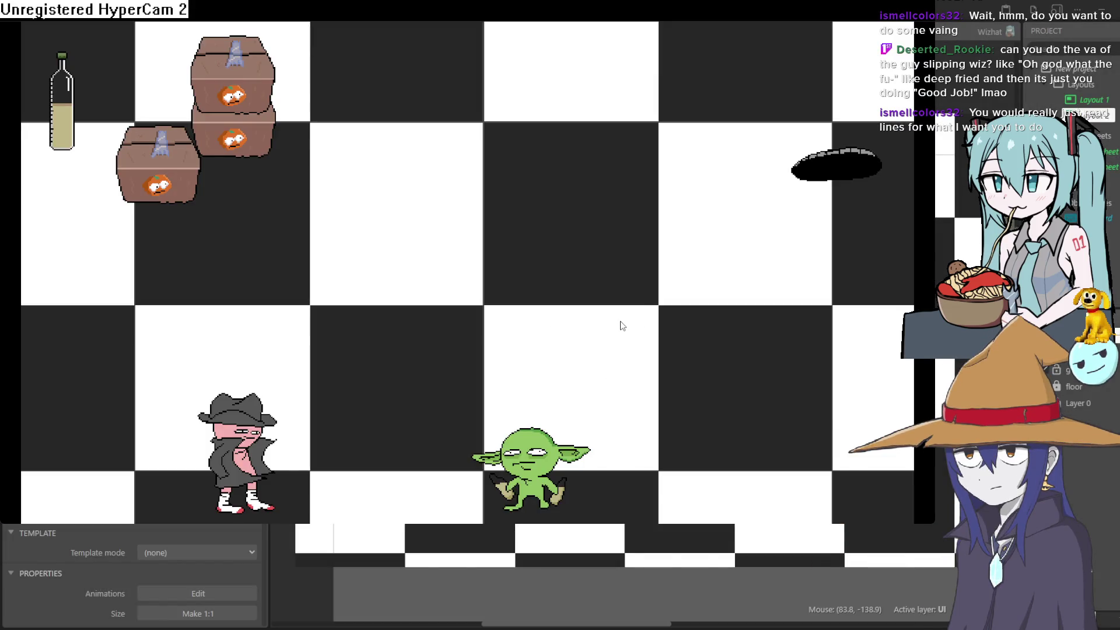
Walk the goblin left, right, up and down around the pink character on the checkered floor
key("Left")
key("Right")
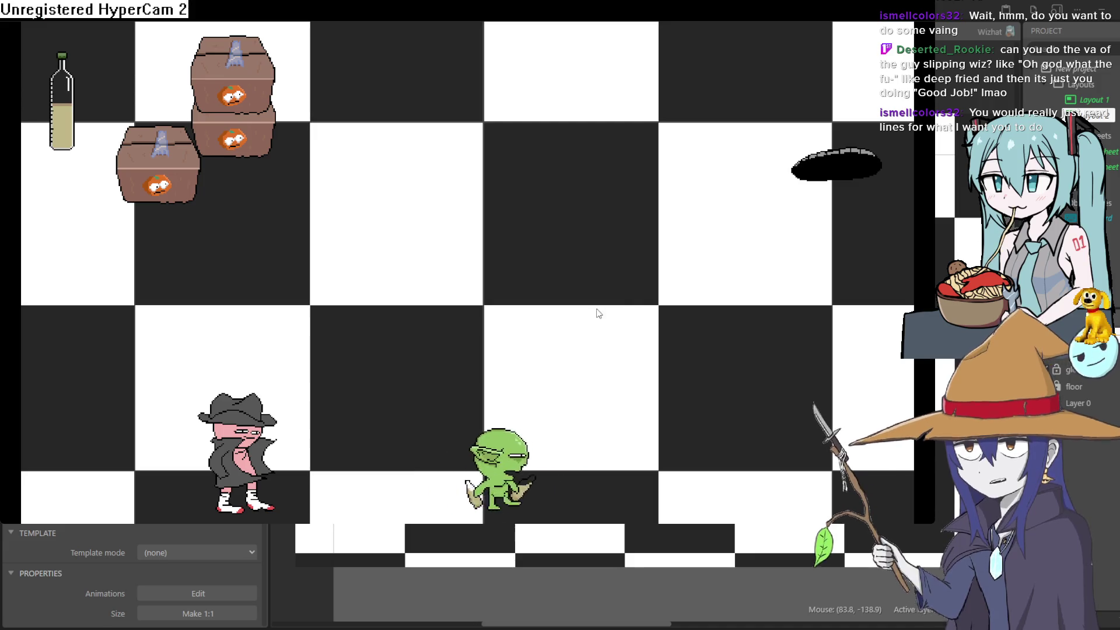
key("Left")
key("Left")
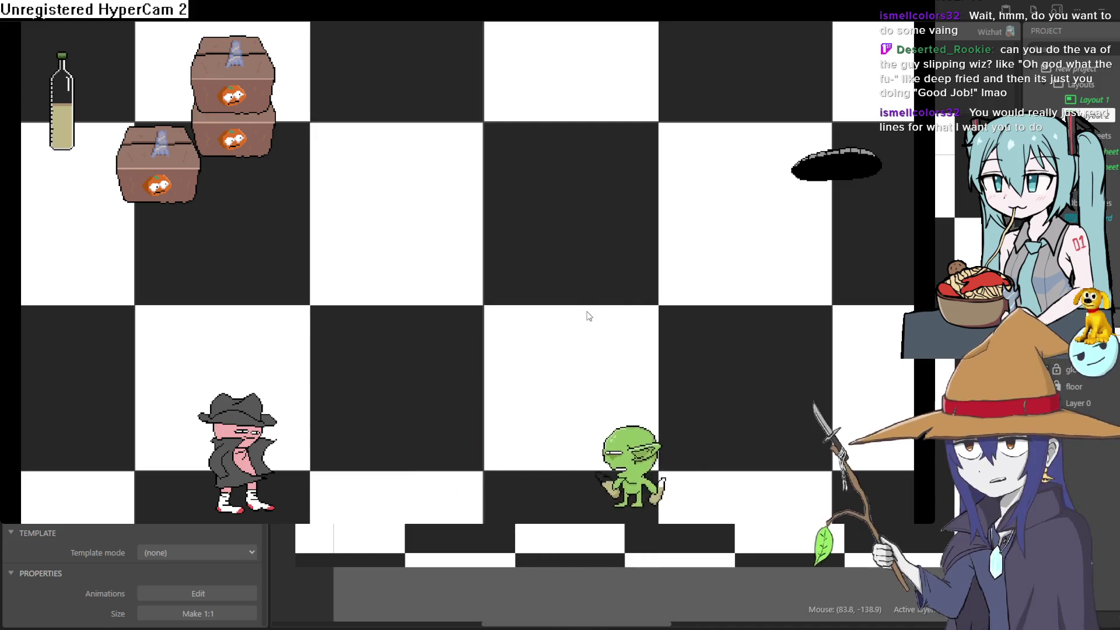
key("Up")
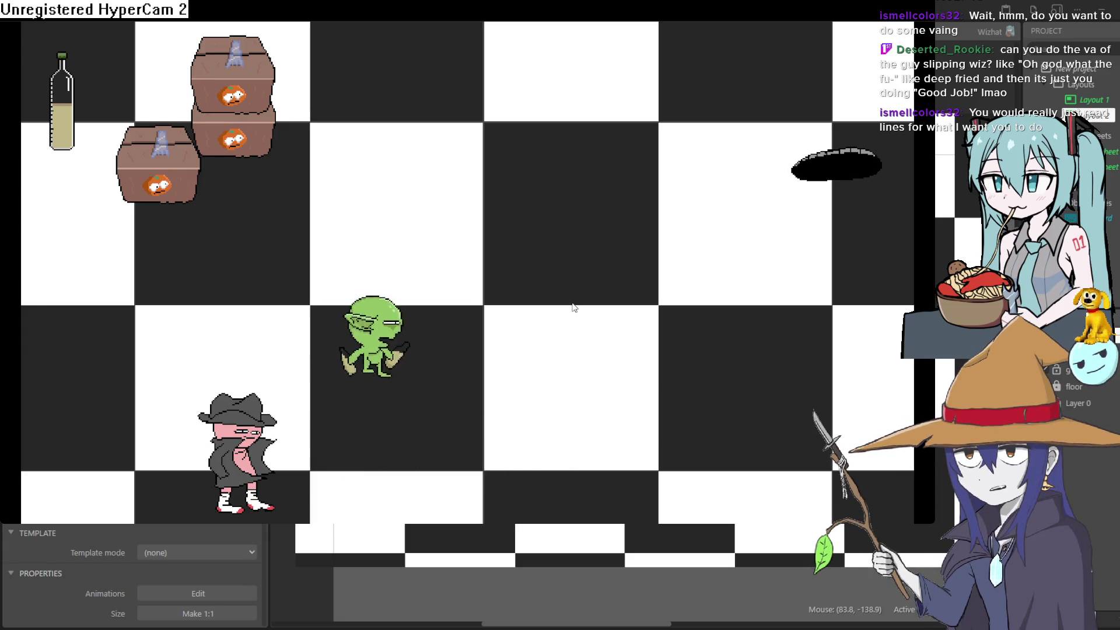
key("Right")
key("Down")
key("Left")
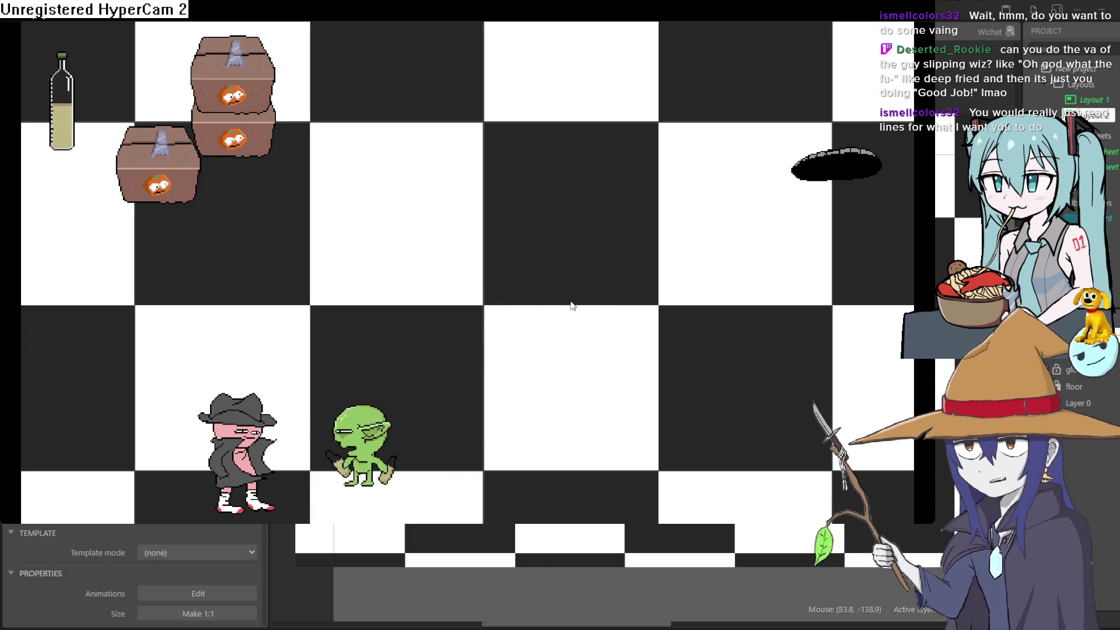
key("Right")
key("Left")
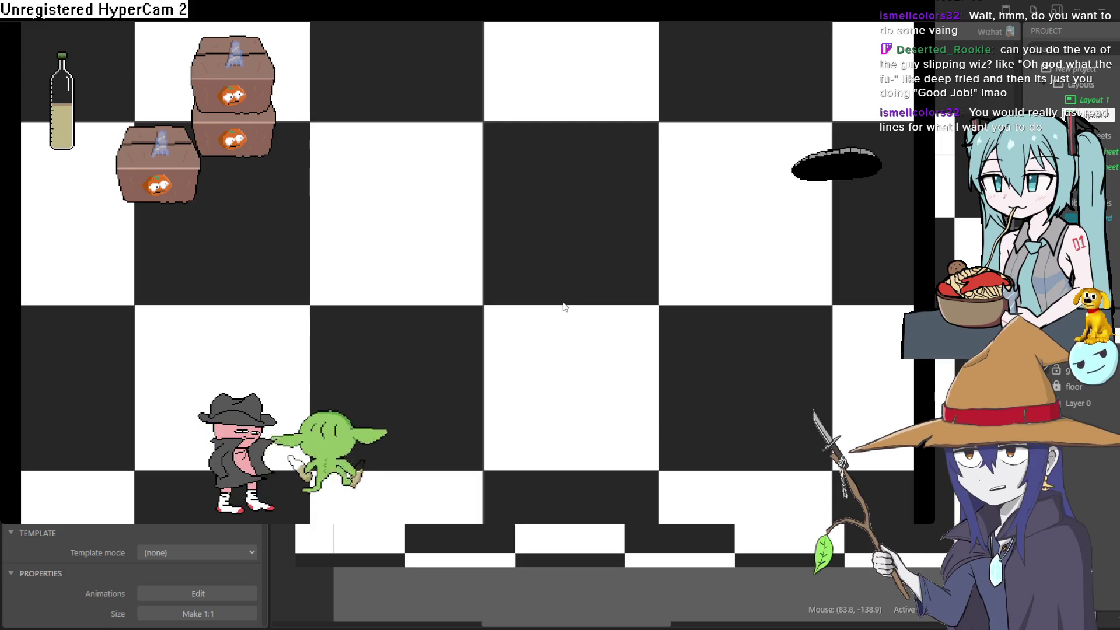
key("Up")
key("Down")
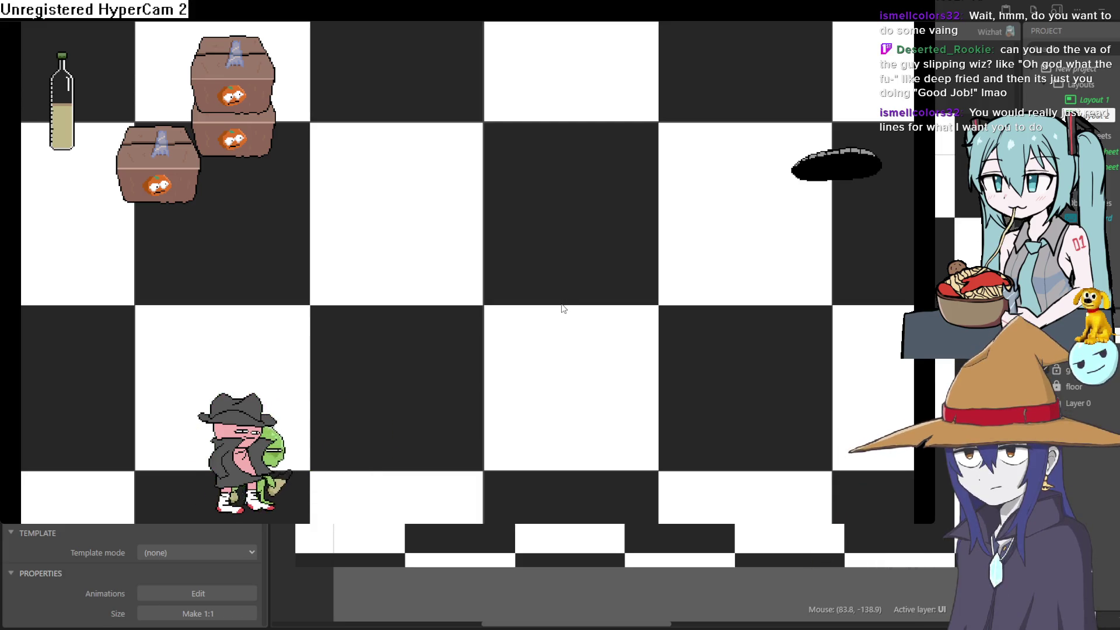
key("Right")
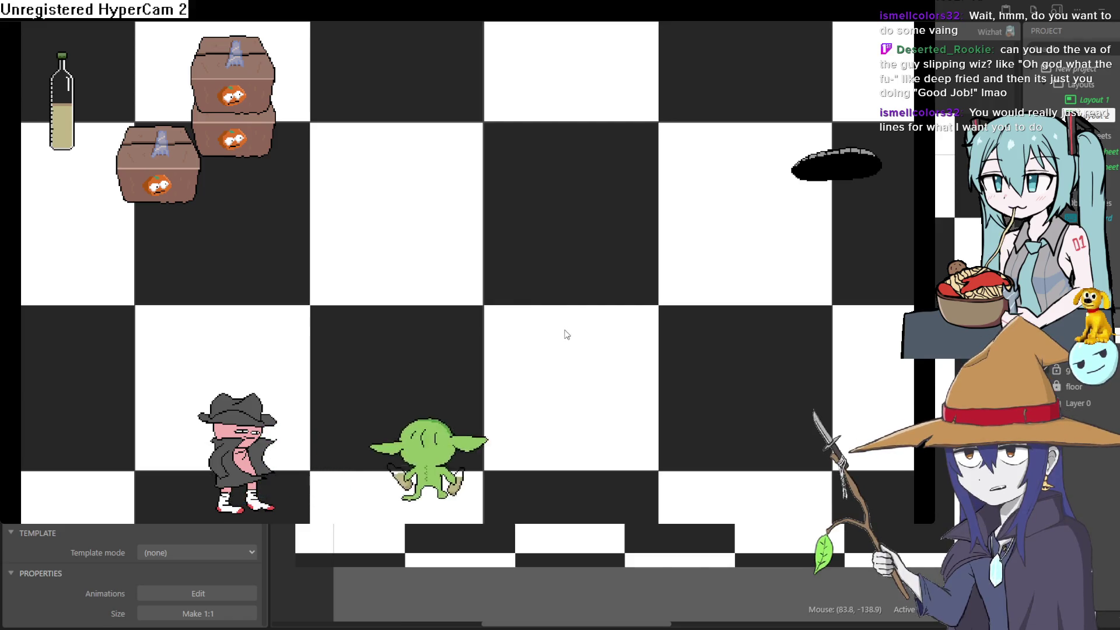
key("Up")
key("Up")
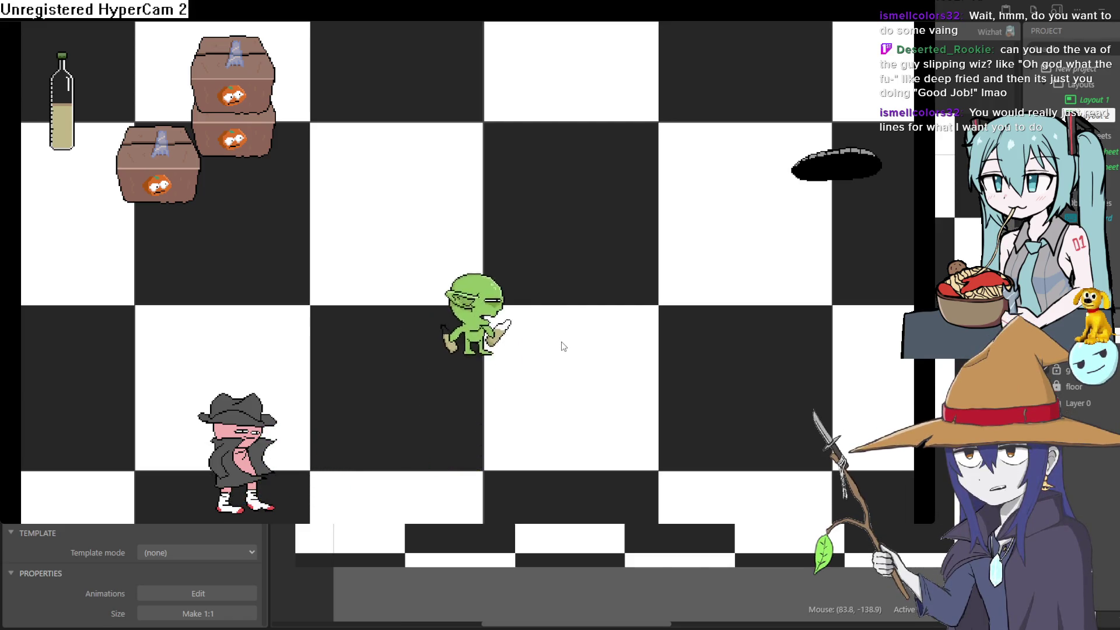
Steer the goblin up and right into the hole to trigger the U WIN screen
key("Right")
key("Right")
key("Down")
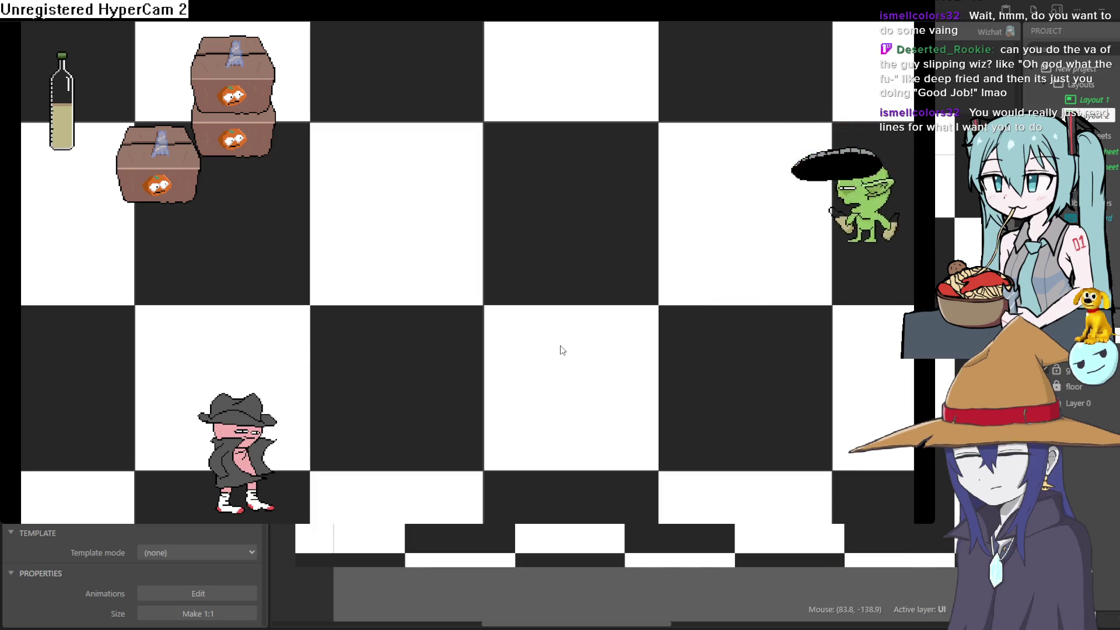
key("Left")
key("Left")
key("Down")
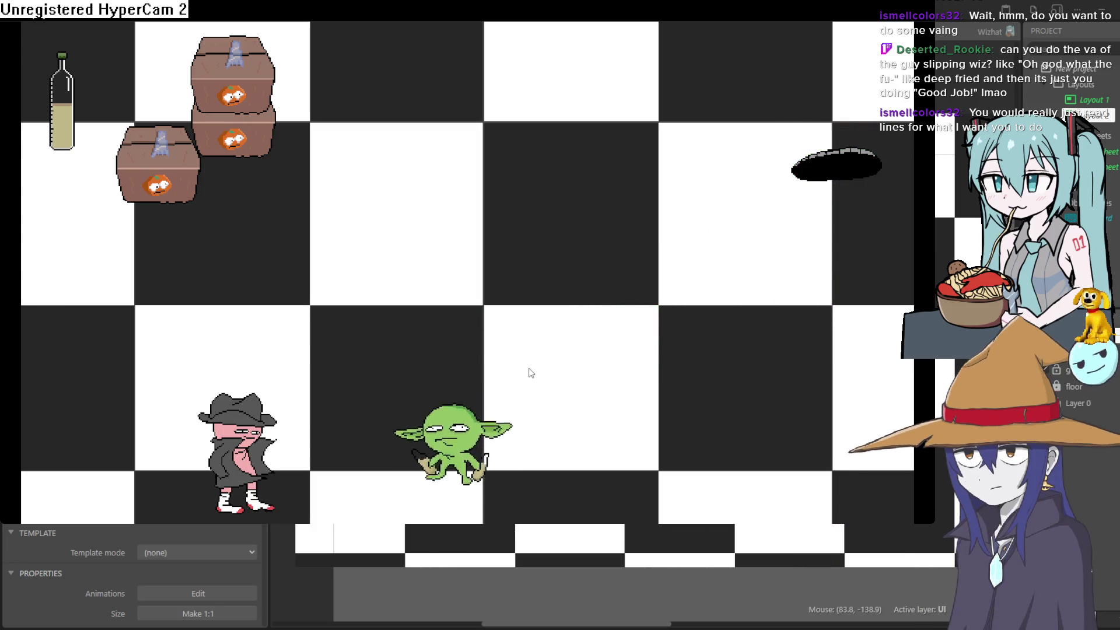
key("Left")
key("Left")
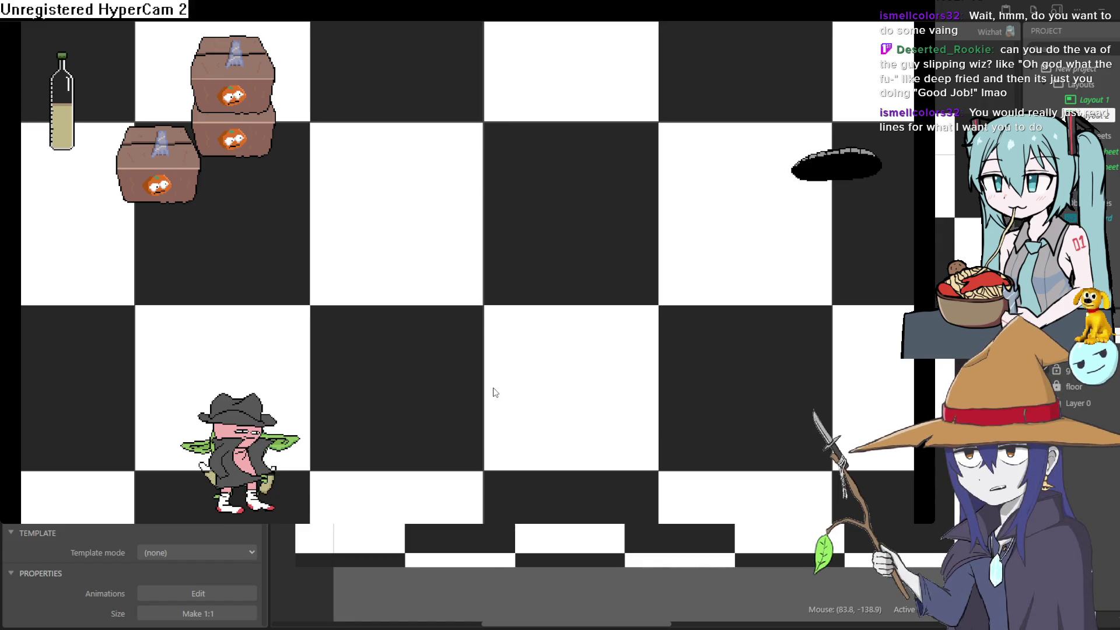
key("Right")
key("Up")
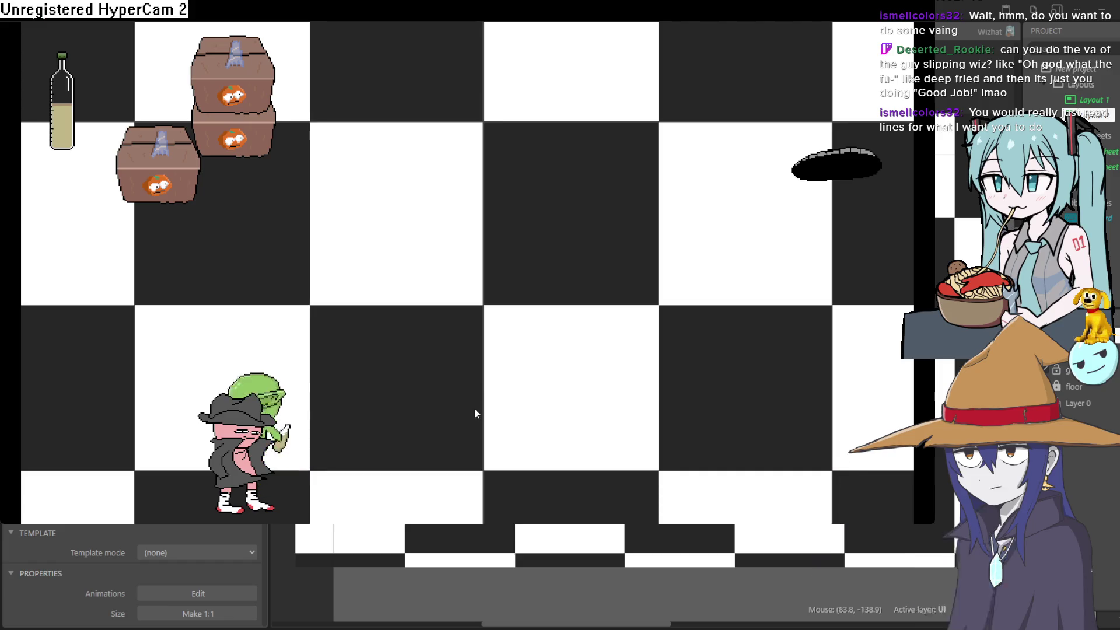
key("Right")
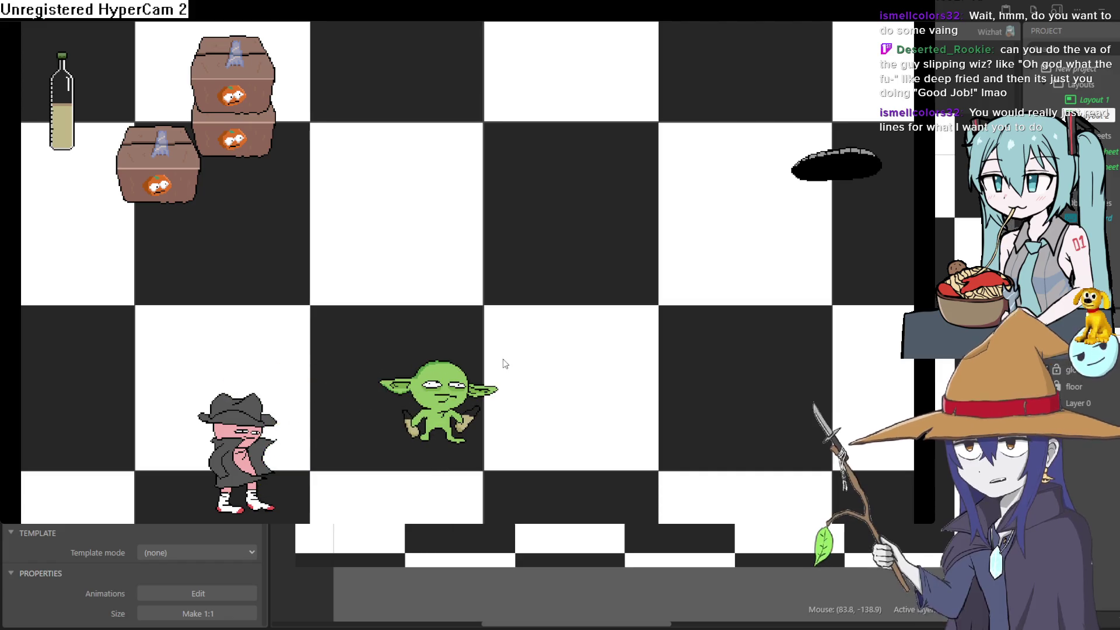
key("Down")
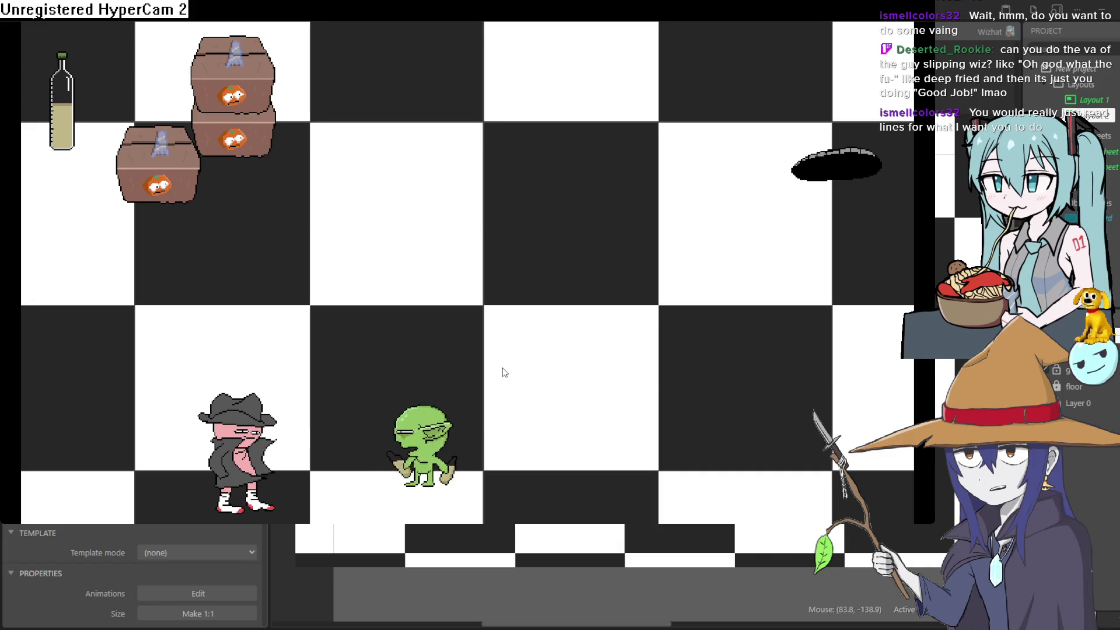
key("Left")
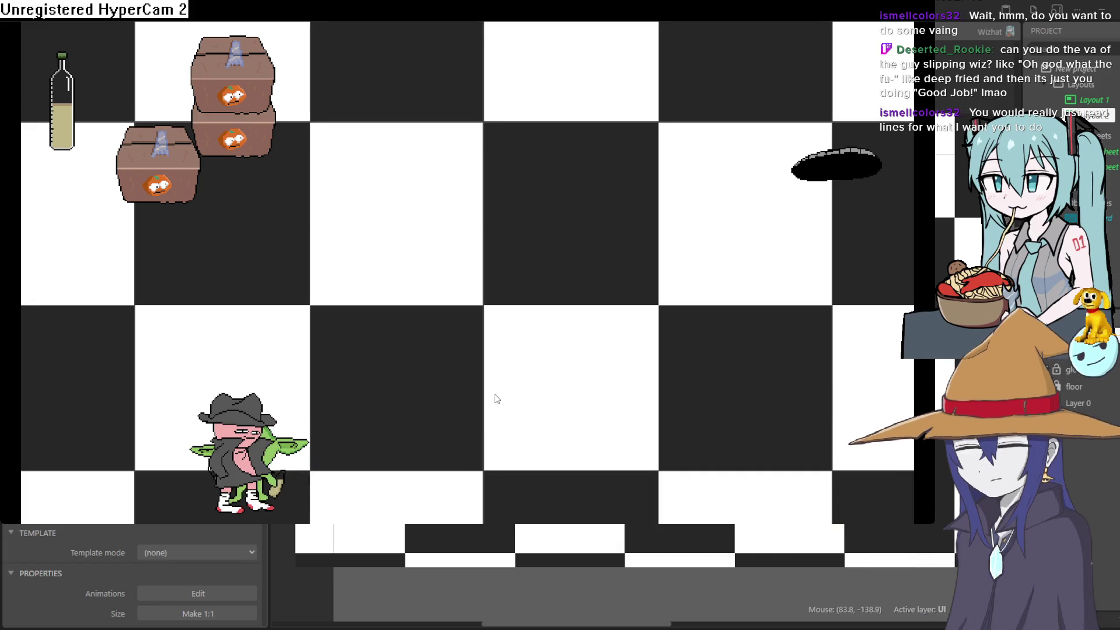
key("Up")
key("Right")
key("Right")
key("Right")
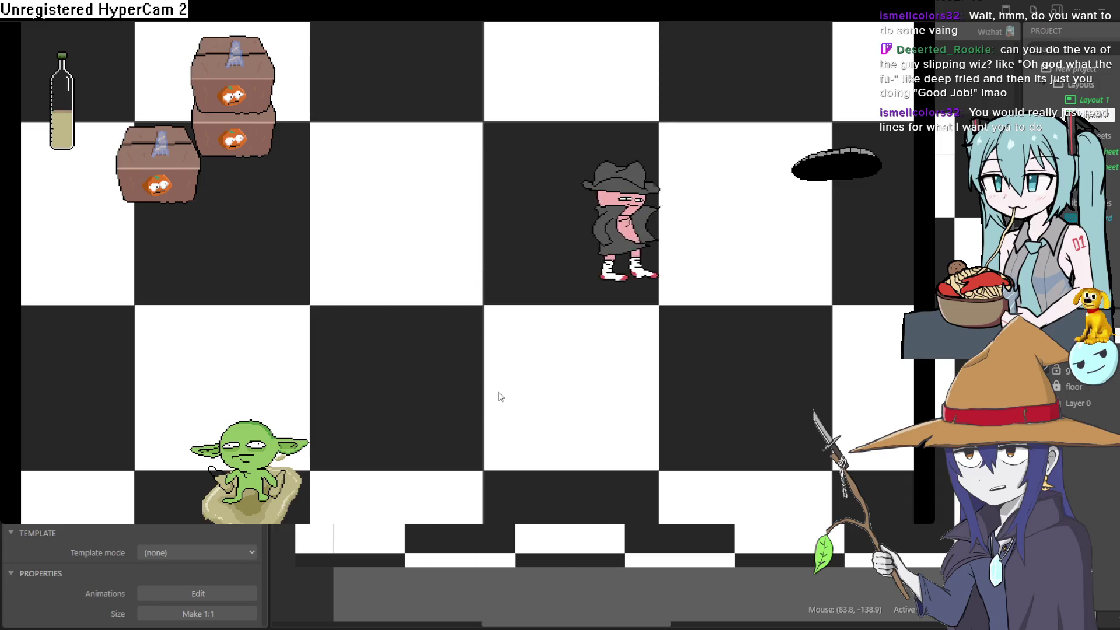
Close the preview, compare the hole sprite in the pixel editor, then move to Clip Studio Paint
left_click(1107, 26)
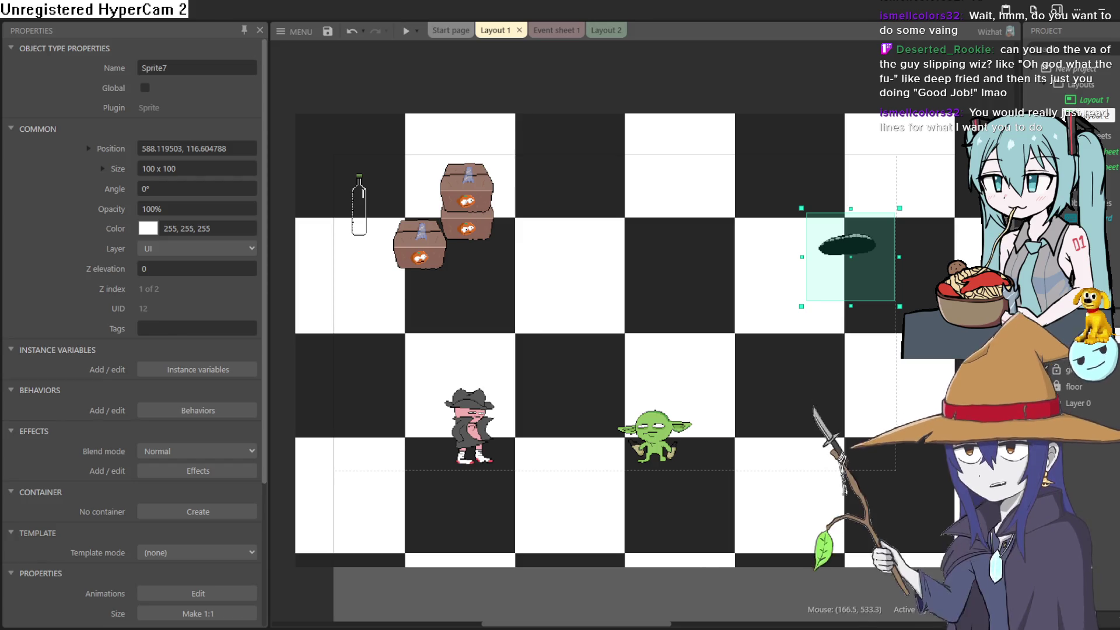
key("alt+Tab")
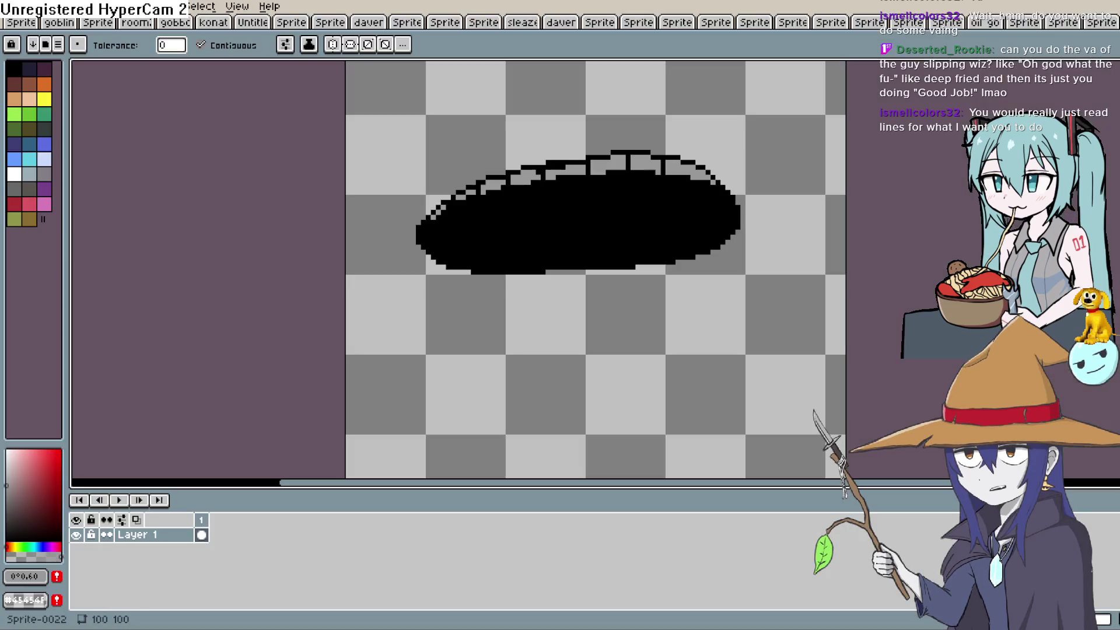
key("alt+Tab")
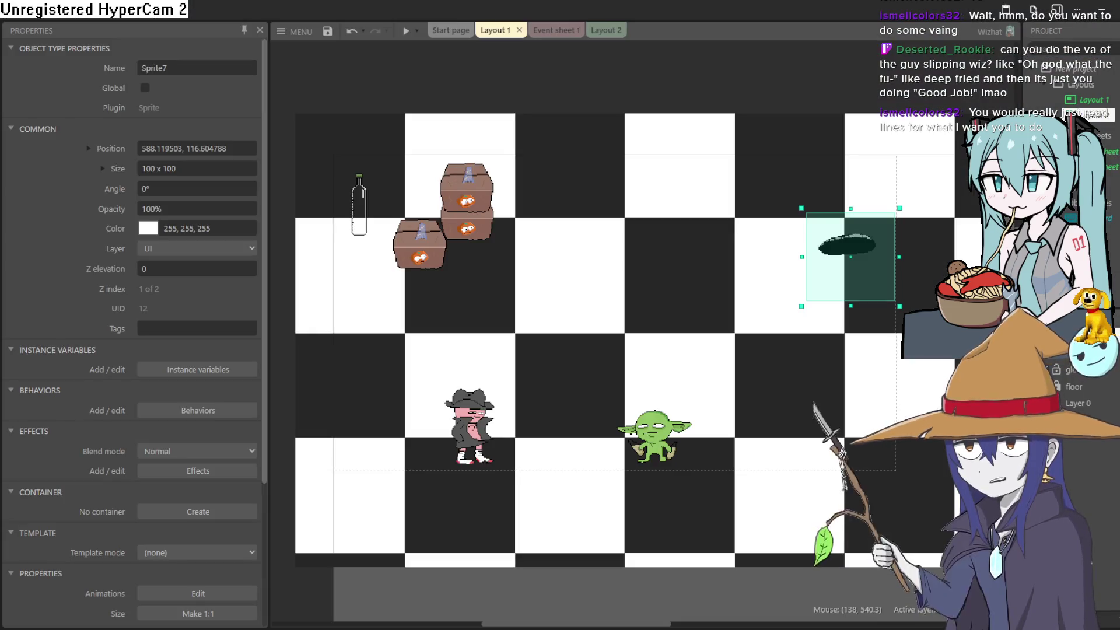
key("alt+Tab")
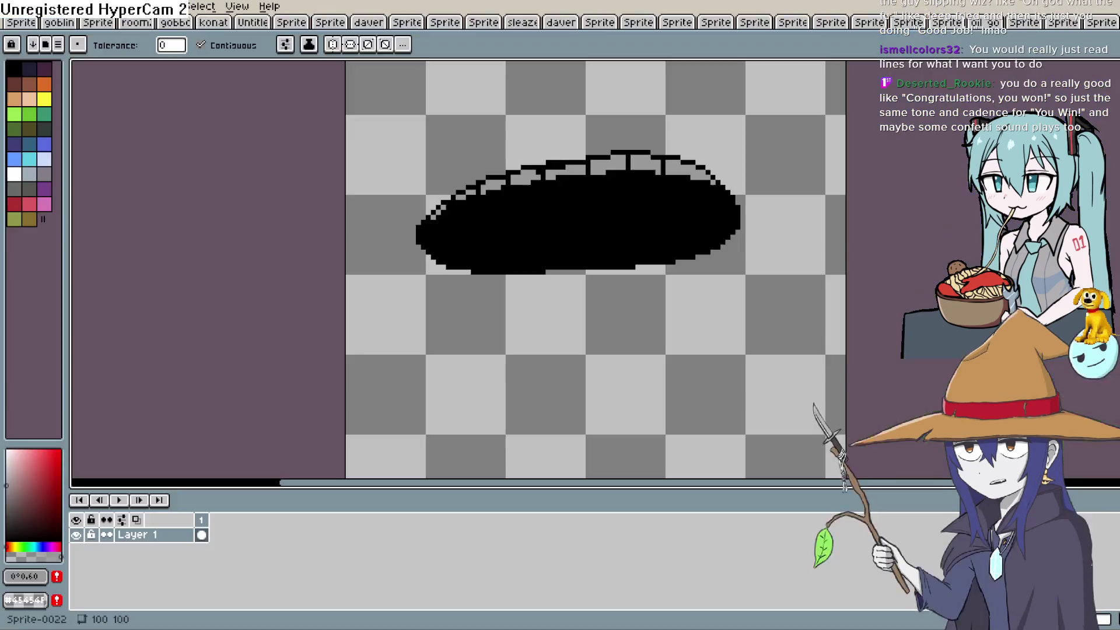
key("alt+Tab")
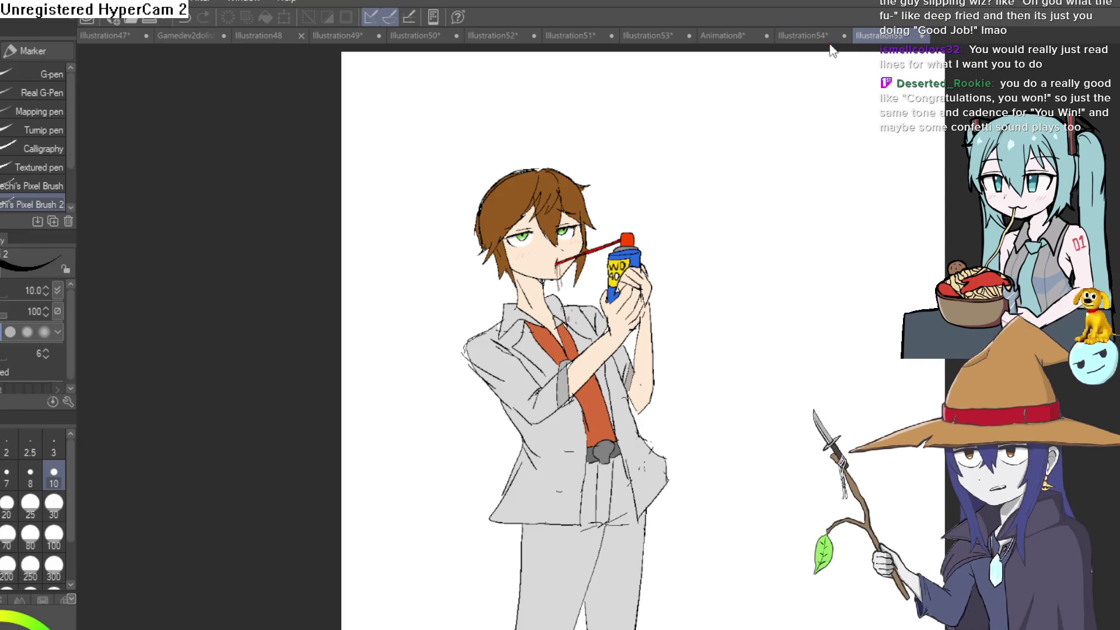
Look over the Illustration54 headband-man drawing and the Animation8 drawing, panning and zooming
left_click(829, 37)
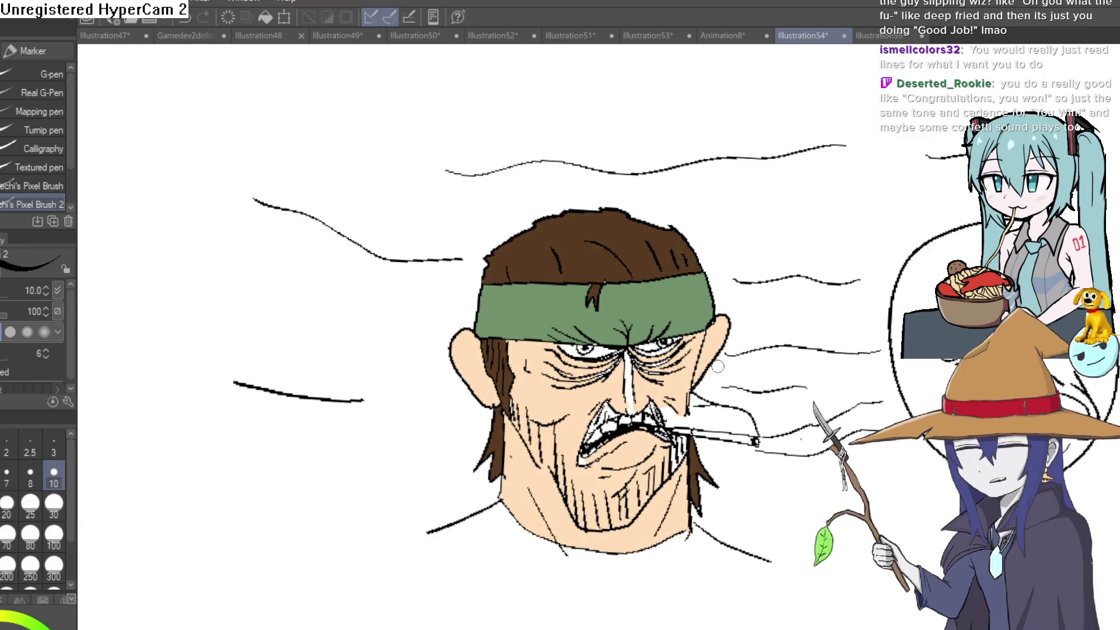
left_click_drag(717, 366, 649, 286)
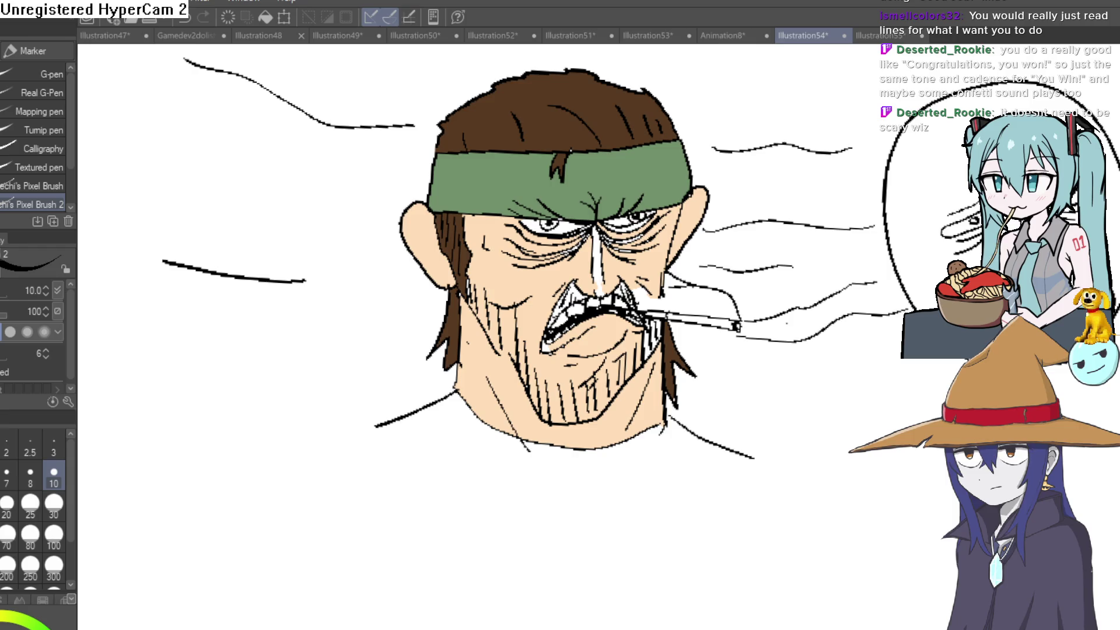
left_click(729, 35)
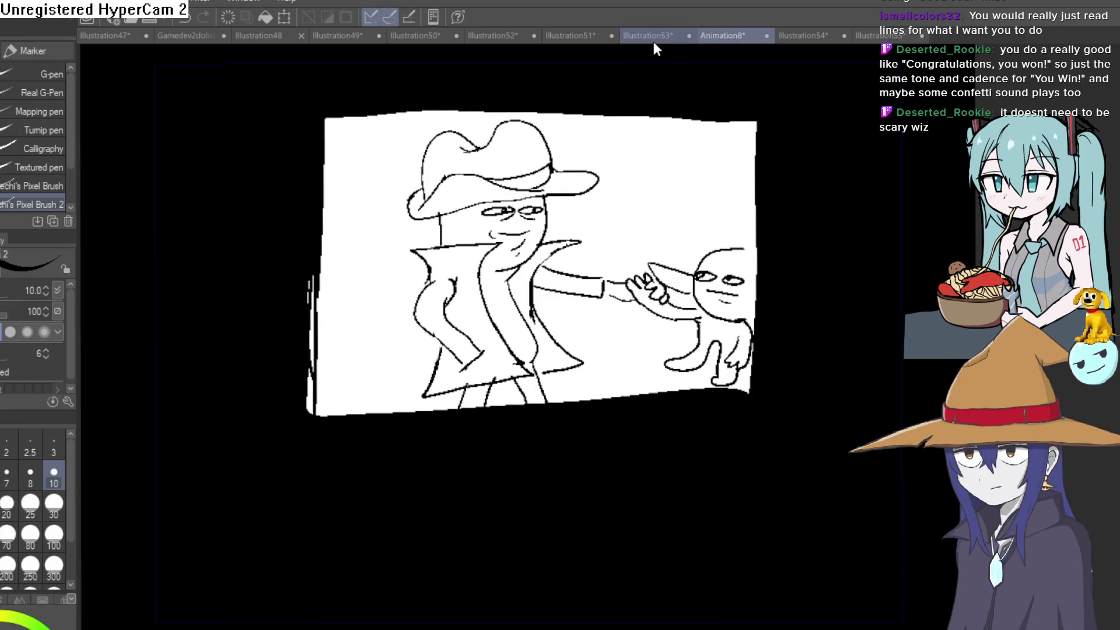
left_click(654, 41)
left_click(740, 32)
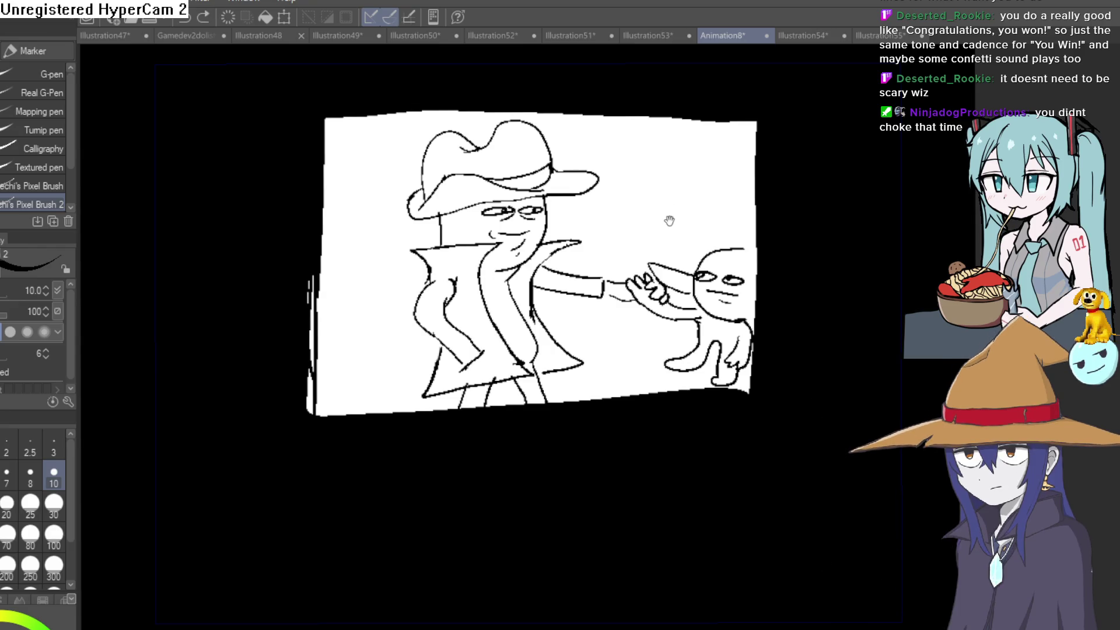
left_click_drag(668, 220, 600, 258)
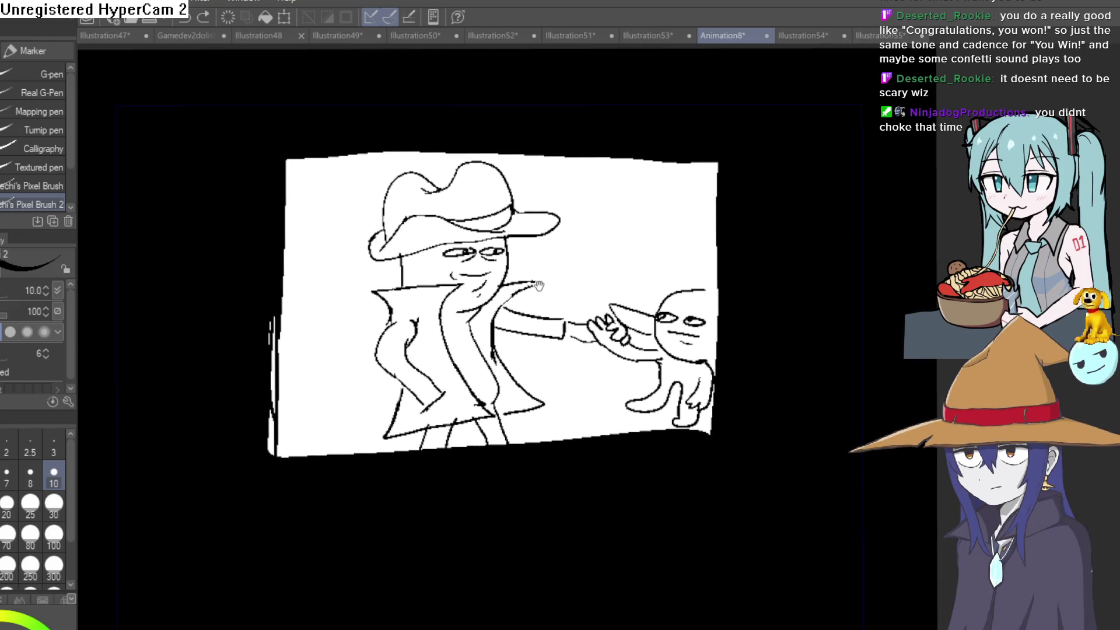
scroll(554, 277, "up", 2)
scroll(562, 275, "down", 3)
scroll(636, 270, "up", 2)
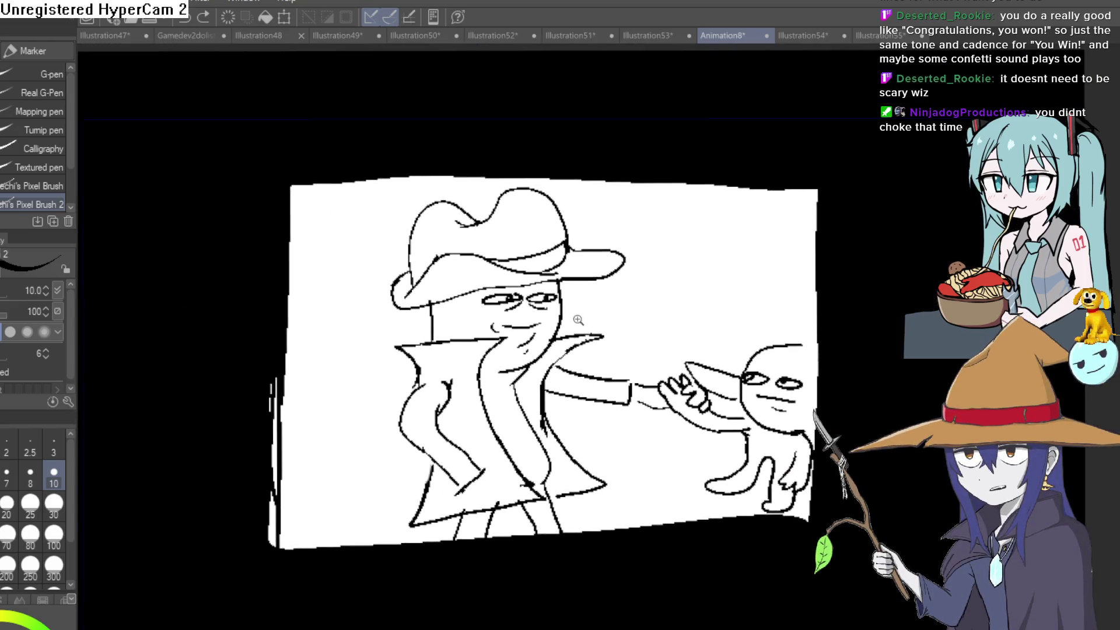
Bring up the Illustration53 level sketch and zoom in and out on it
left_click(649, 35)
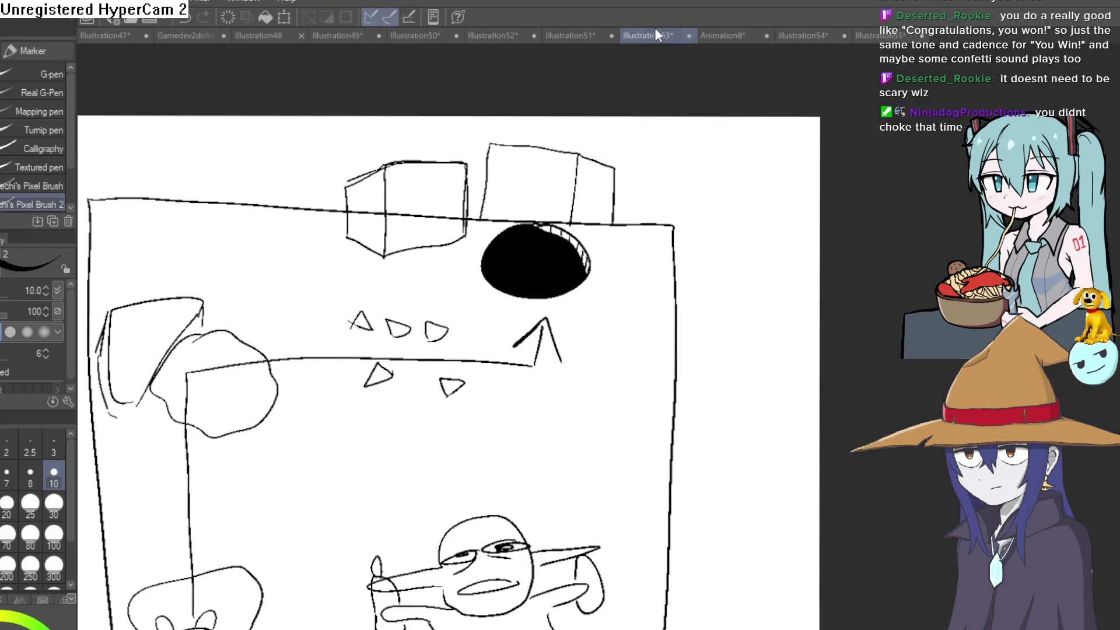
scroll(770, 143, "down", 2)
scroll(780, 143, "up", 3)
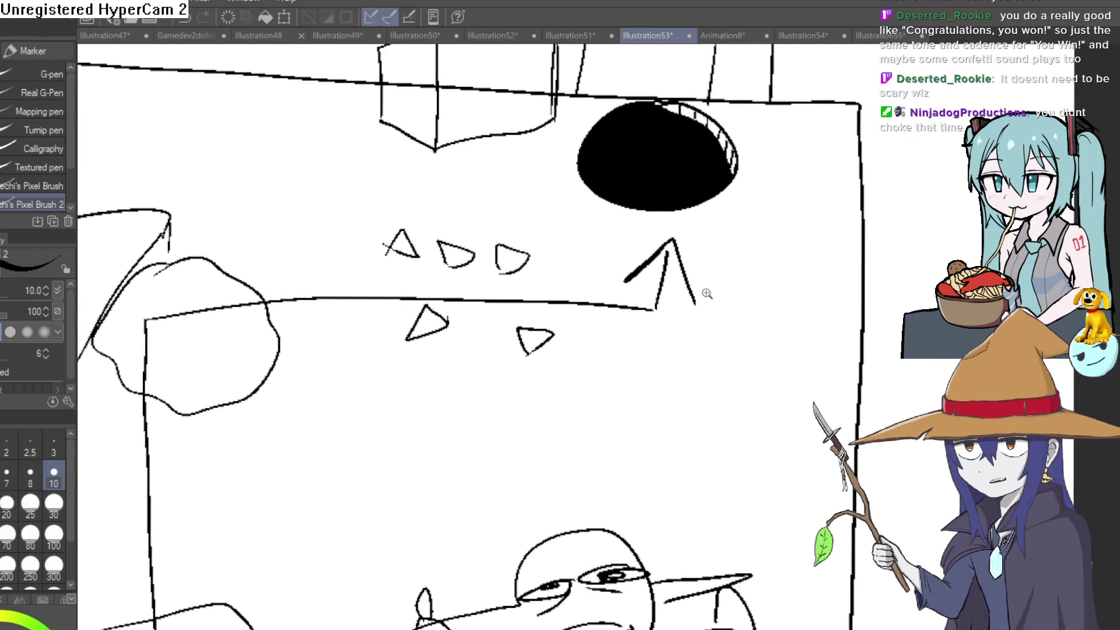
scroll(718, 249, "down", 1)
scroll(718, 249, "down", 1)
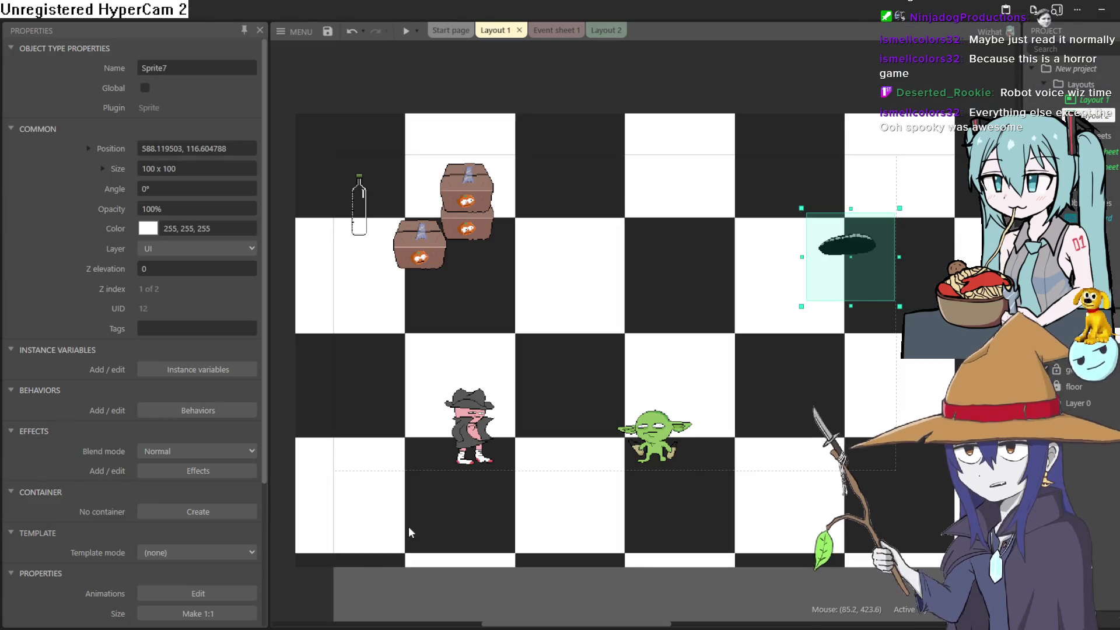
Pan Layout 1, then view Event sheet 1's rule: Sprite5 touching Sprite7 goes to Layout 2
mouse_move(546, 318)
left_mouse_down()
mouse_move(580, 367)
mouse_move(544, 380)
left_mouse_up()
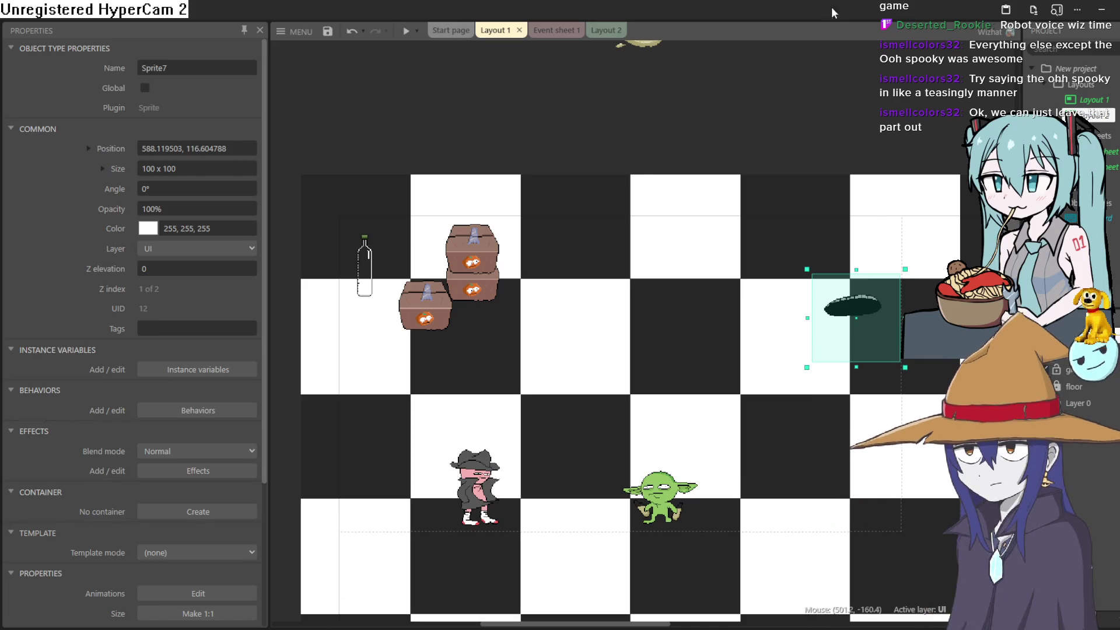
left_click(607, 30)
left_click(549, 30)
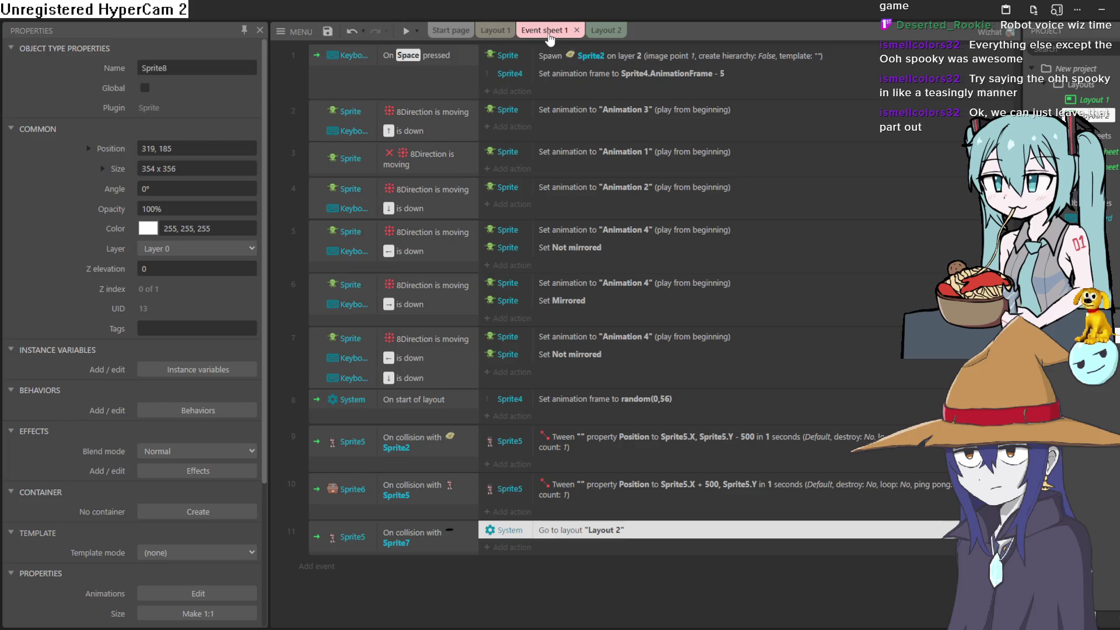
From Layout 1, preview the game, move the player up and right into the hole, then close the U WIN screen
left_click(493, 30)
left_click(406, 30)
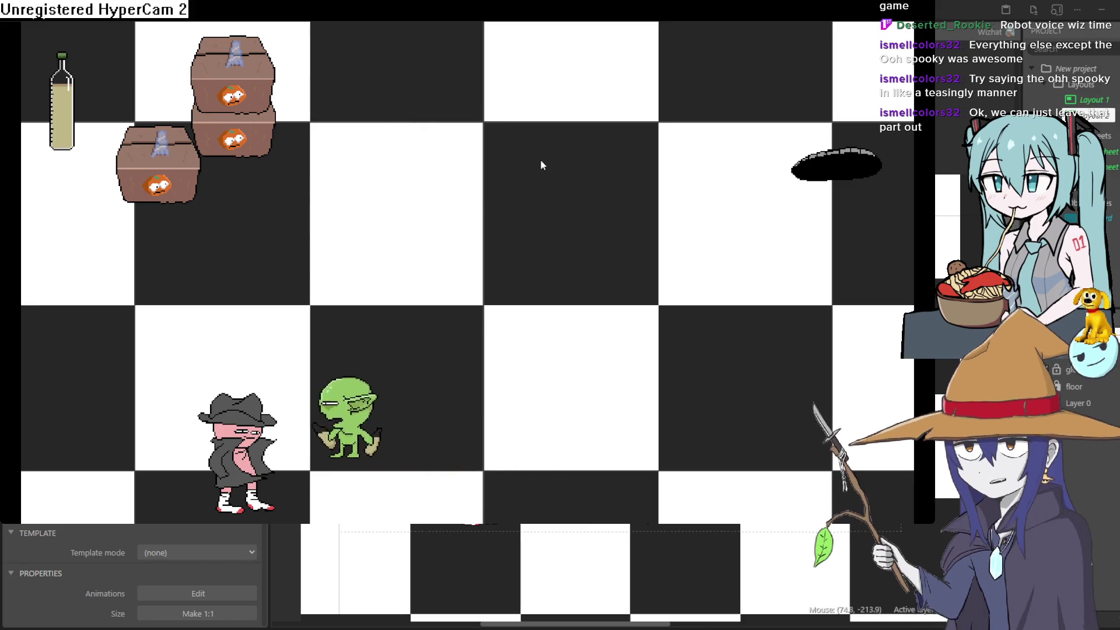
key("Up")
key("Right")
key("Right")
key("Right")
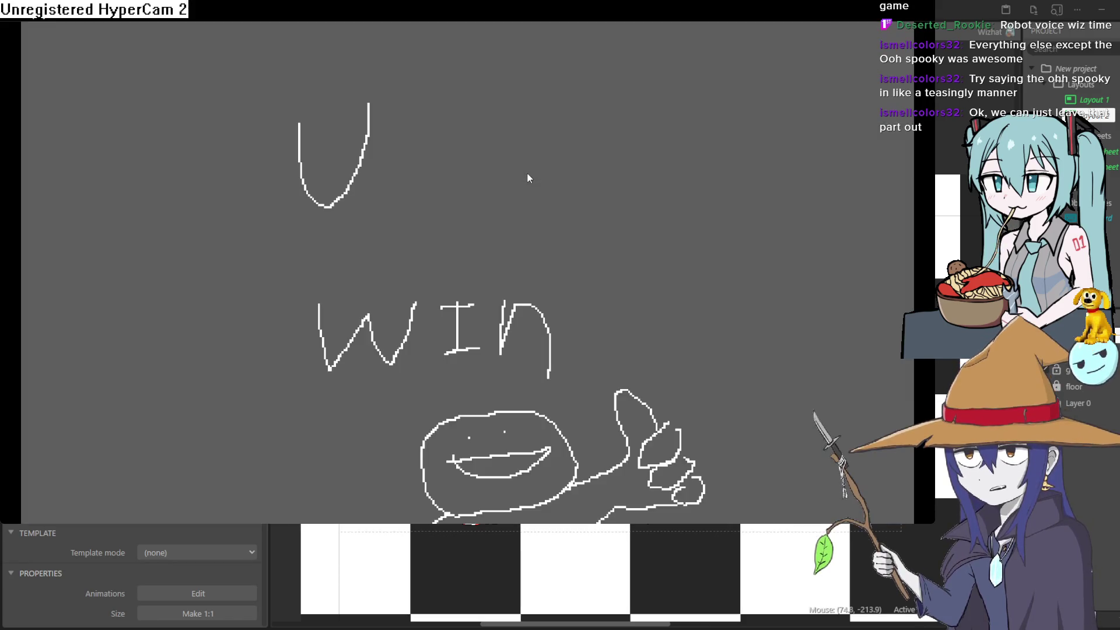
left_click(1103, 30)
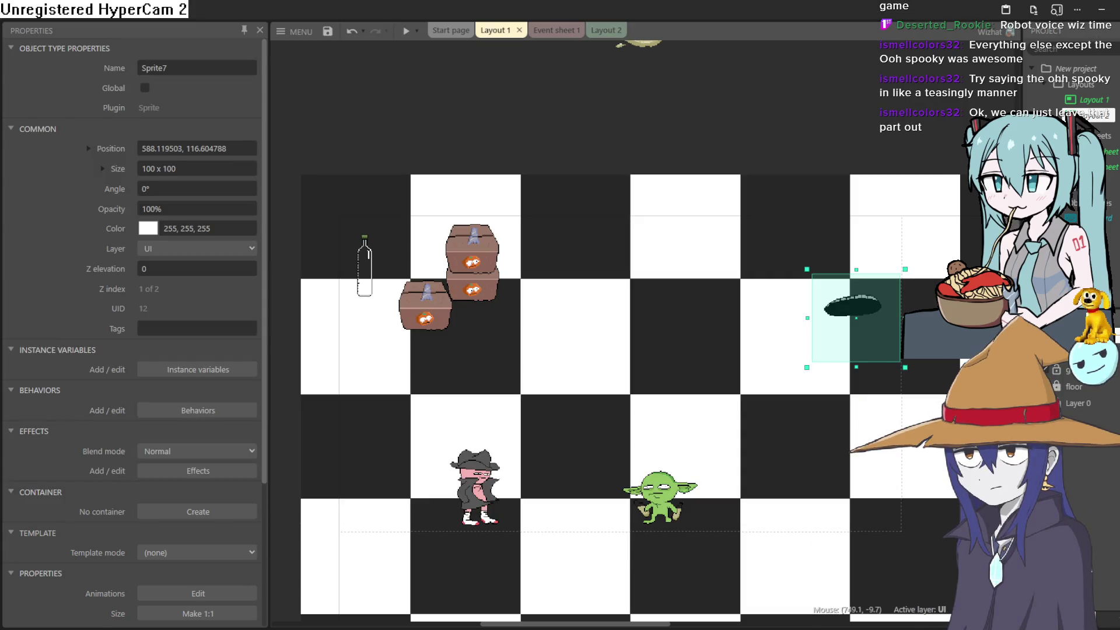
Preview the game, walk the goblin with arrow keys into the hole, and close the U WIN screen
left_click(406, 35)
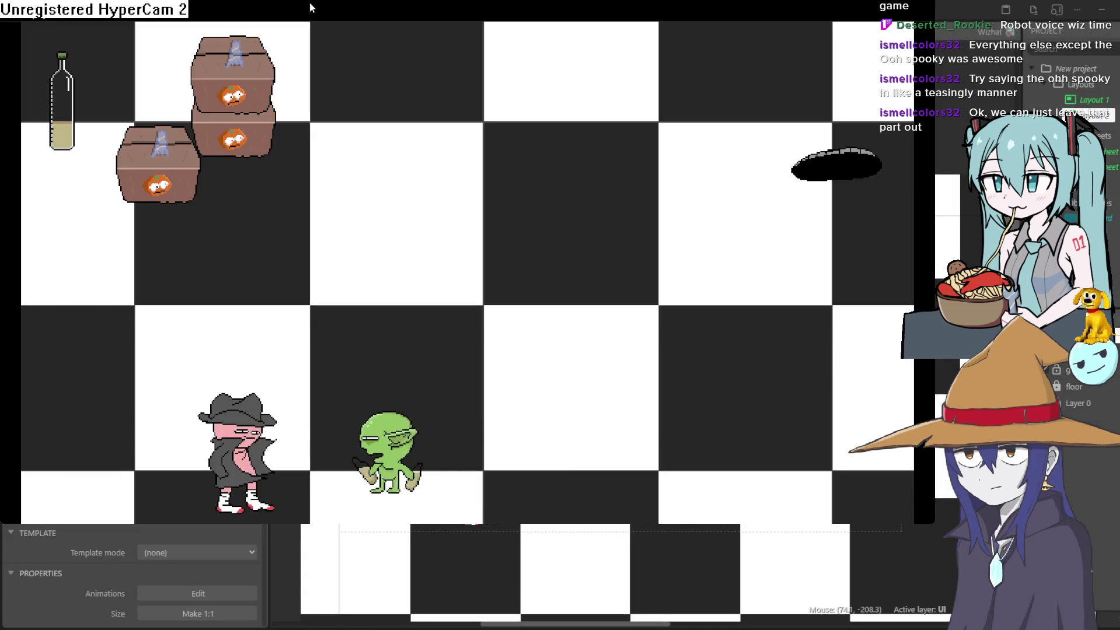
key("Left")
key("Right")
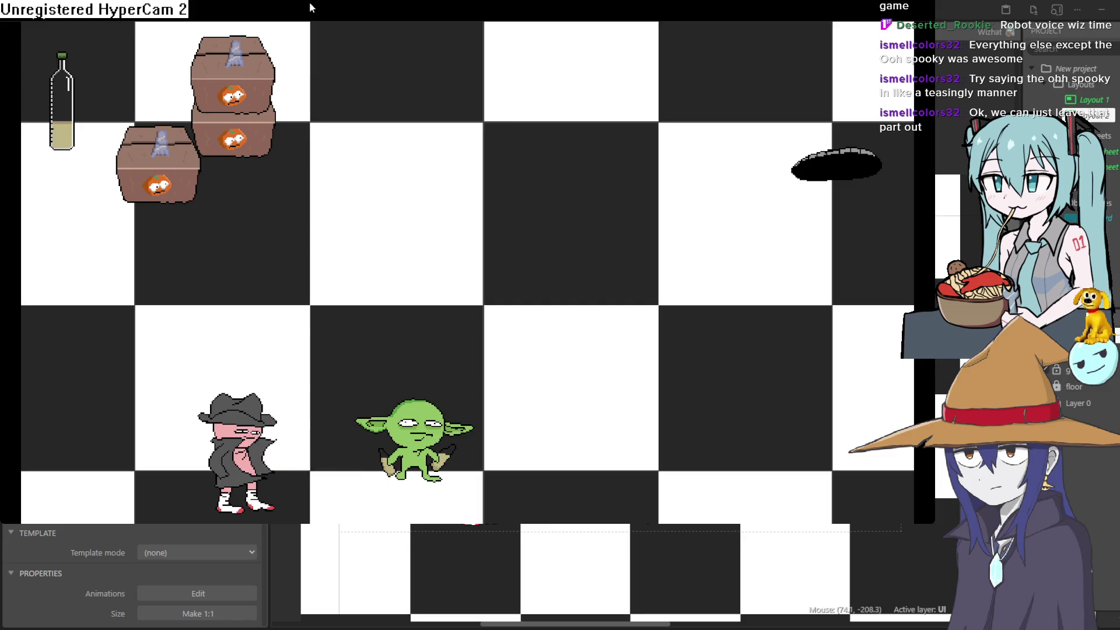
key("Left")
key("Up")
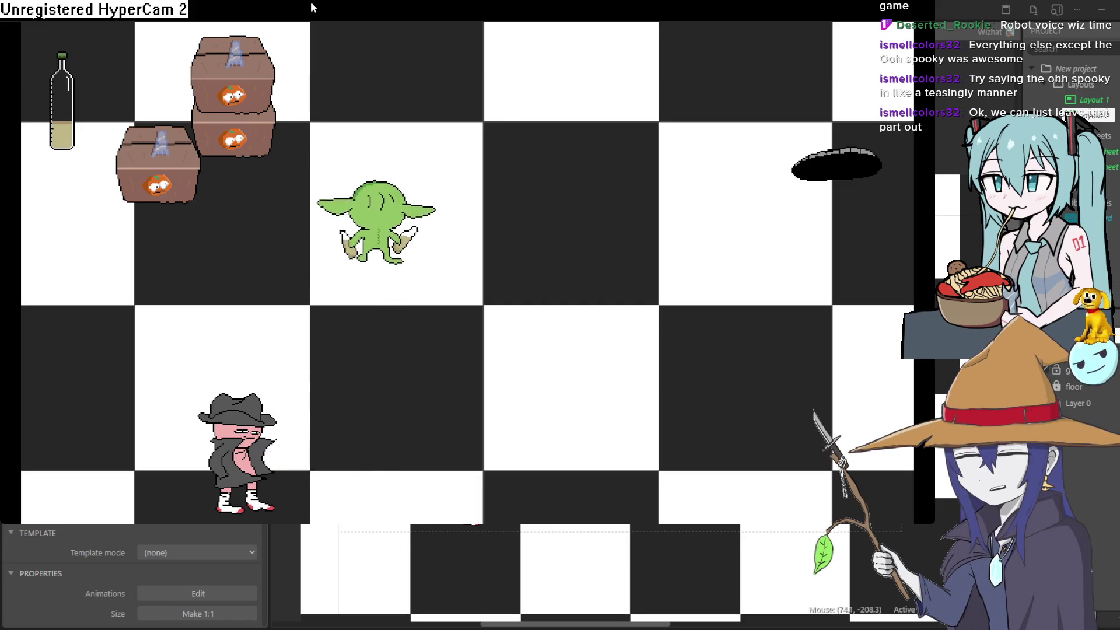
key("Down")
key("Left")
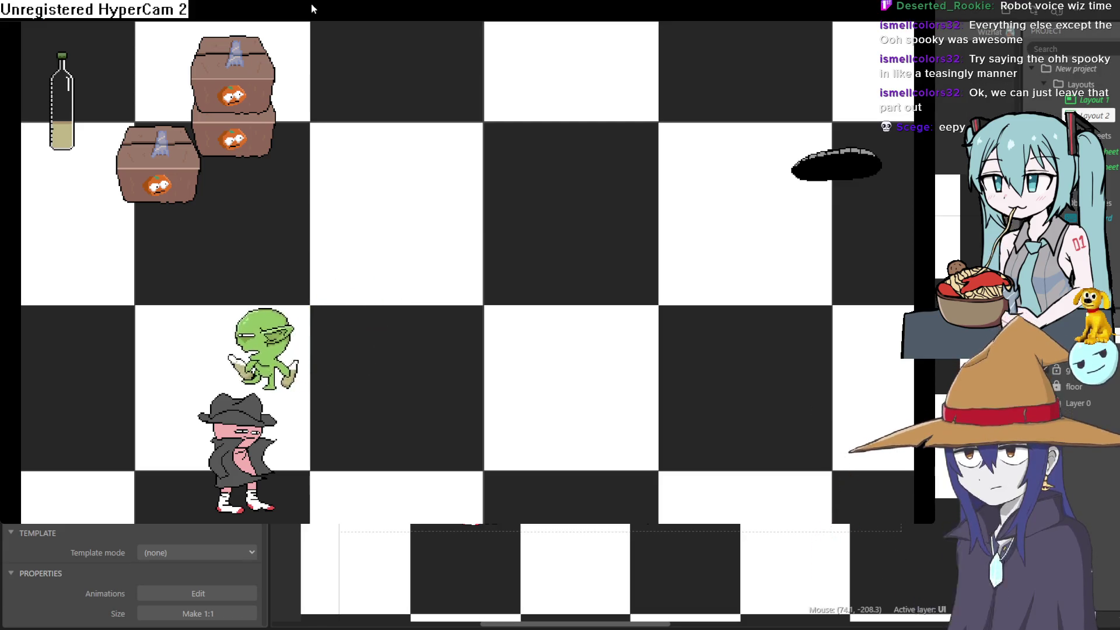
key("Right")
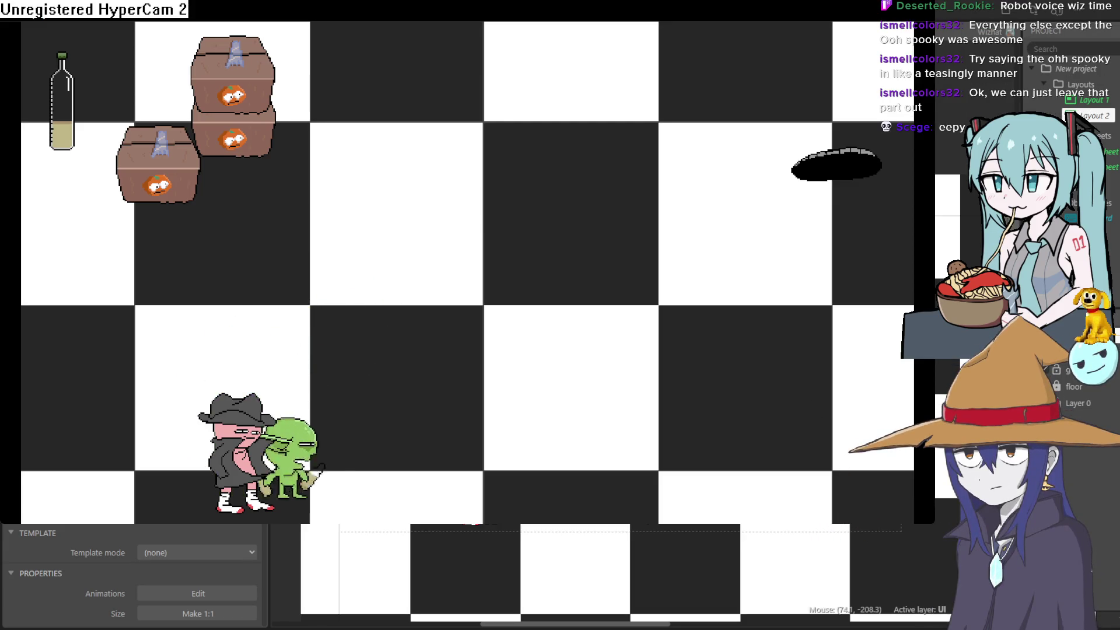
key("Up")
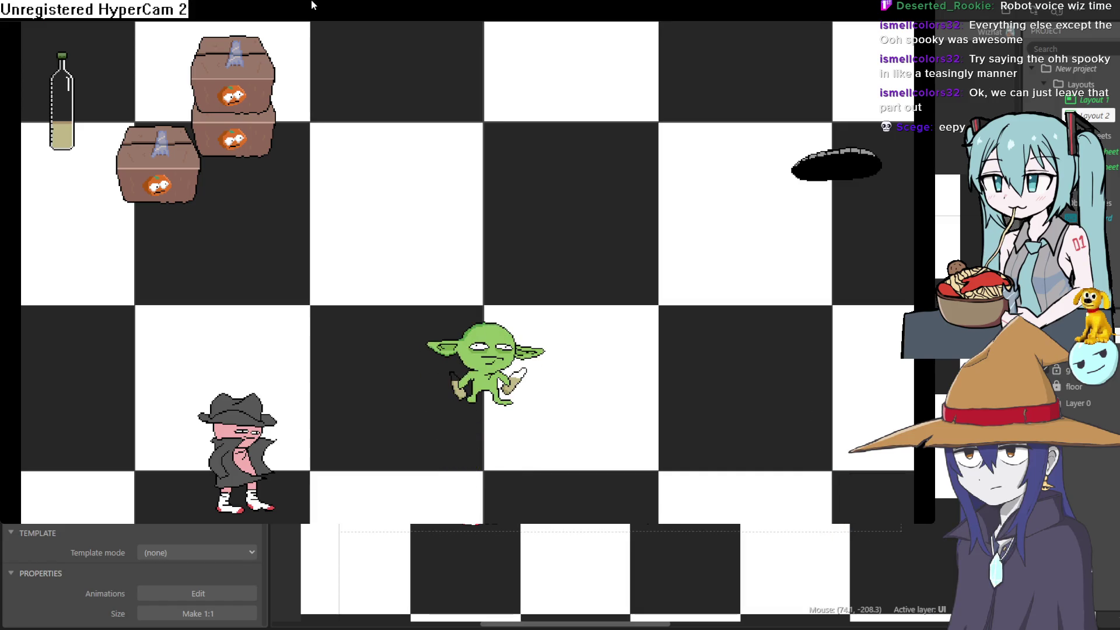
key("Left")
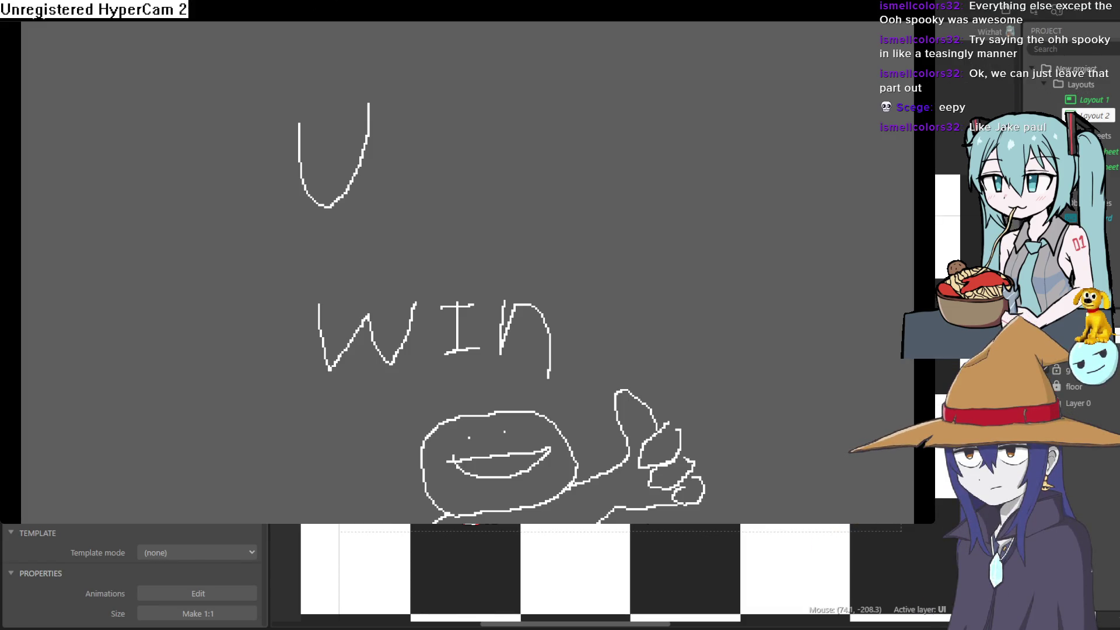
left_click(1101, 12)
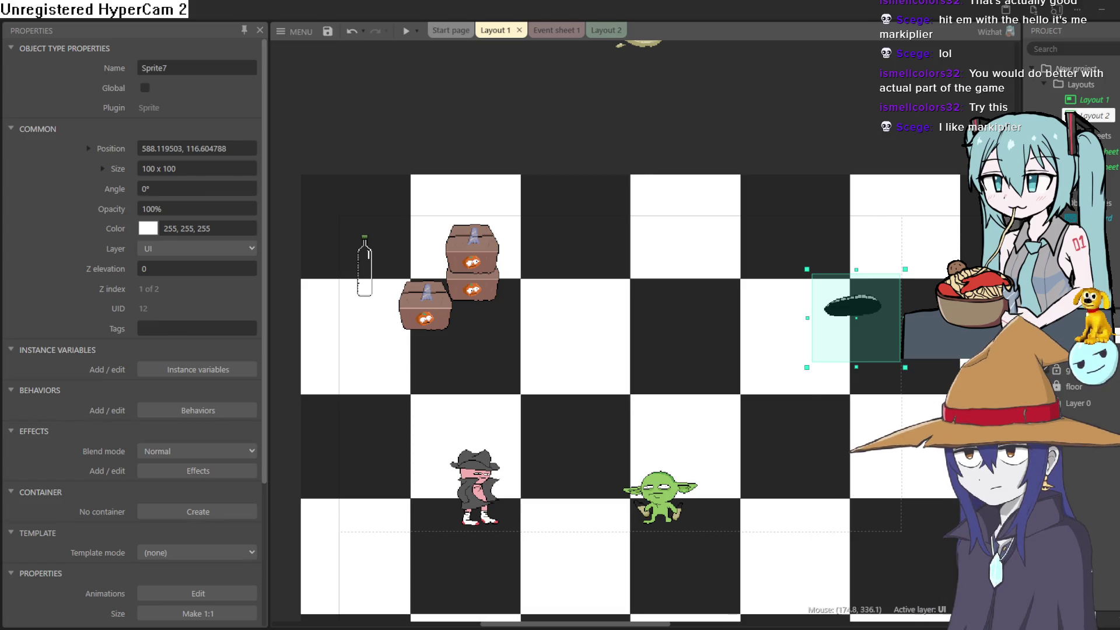
Drag the goblin sprite slightly up and right to about 370, 294 on Layout 1
left_click(658, 483)
left_click_drag(658, 483, 651, 487)
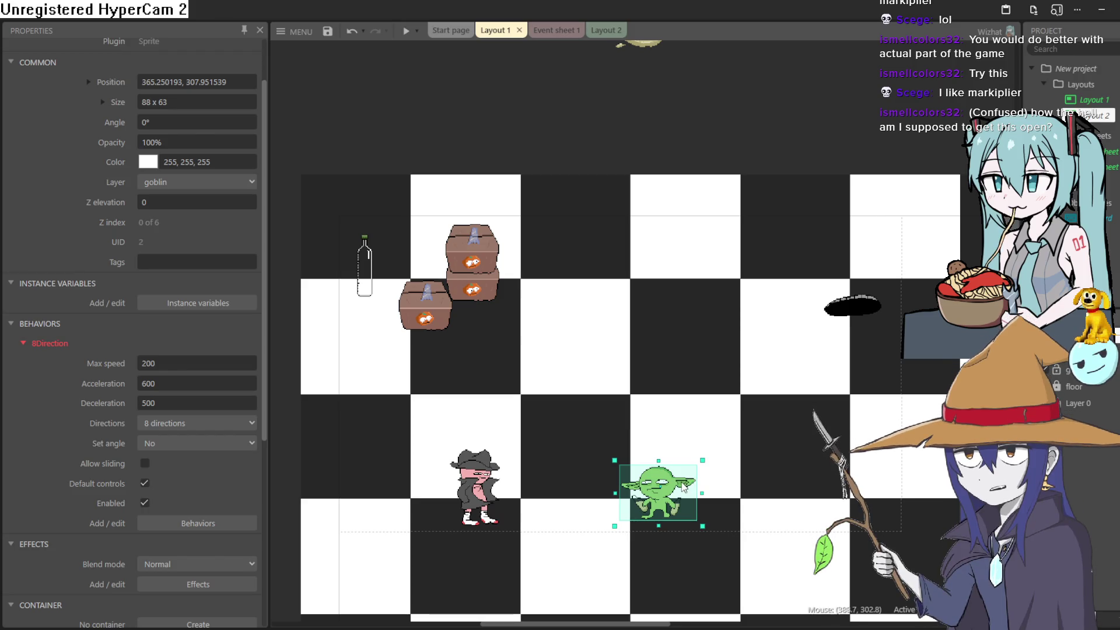
left_click_drag(688, 482, 692, 470)
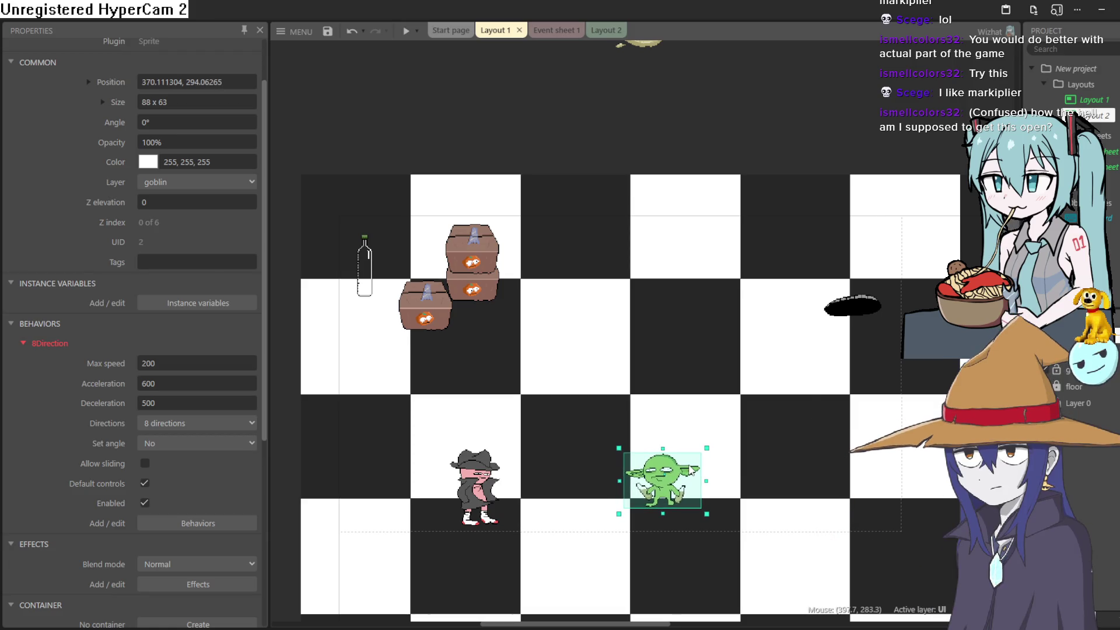
scroll(602, 393, "up", 2)
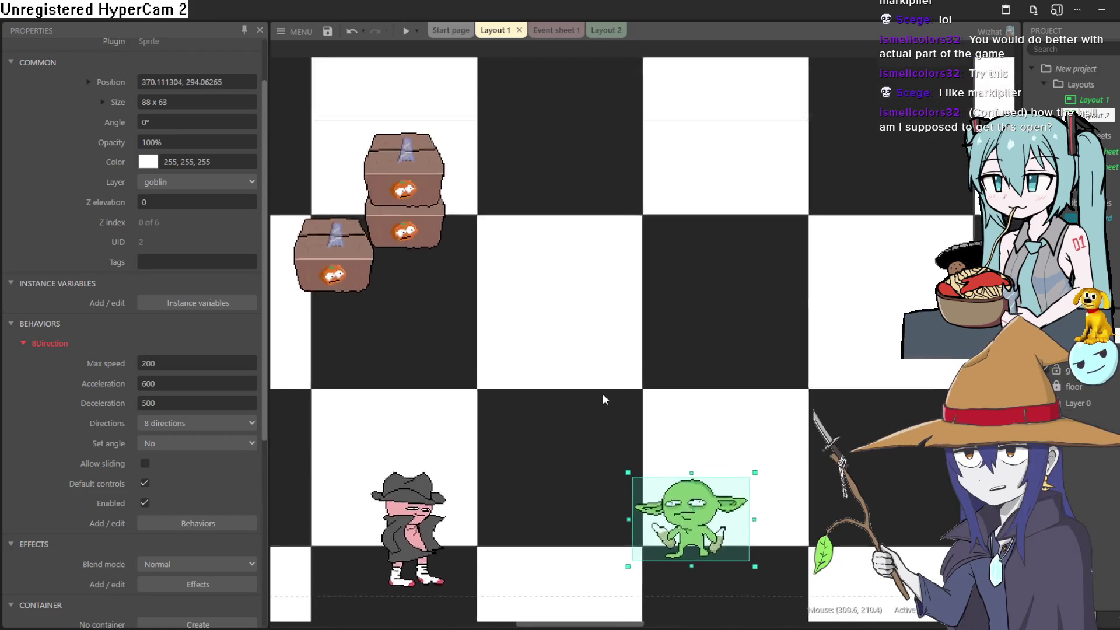
Save the project with the goblin at about 370, 294 beside the imp and crates
mouse_move(625, 395)
left_mouse_down()
mouse_move(646, 345)
mouse_move(703, 380)
mouse_move(681, 380)
mouse_move(690, 352)
left_mouse_up()
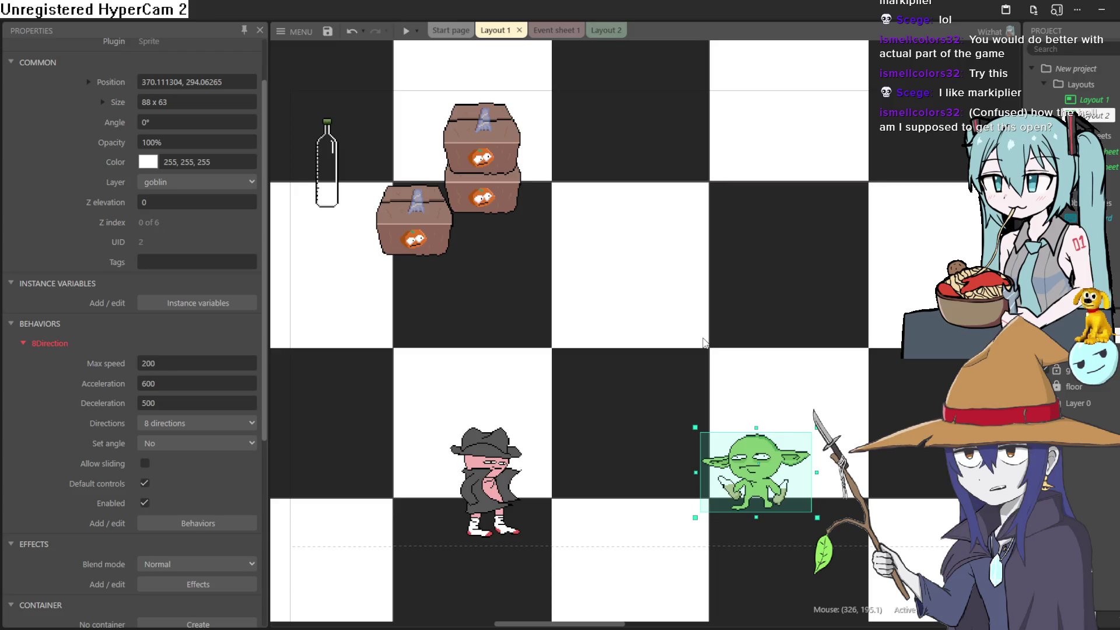
left_click(327, 31)
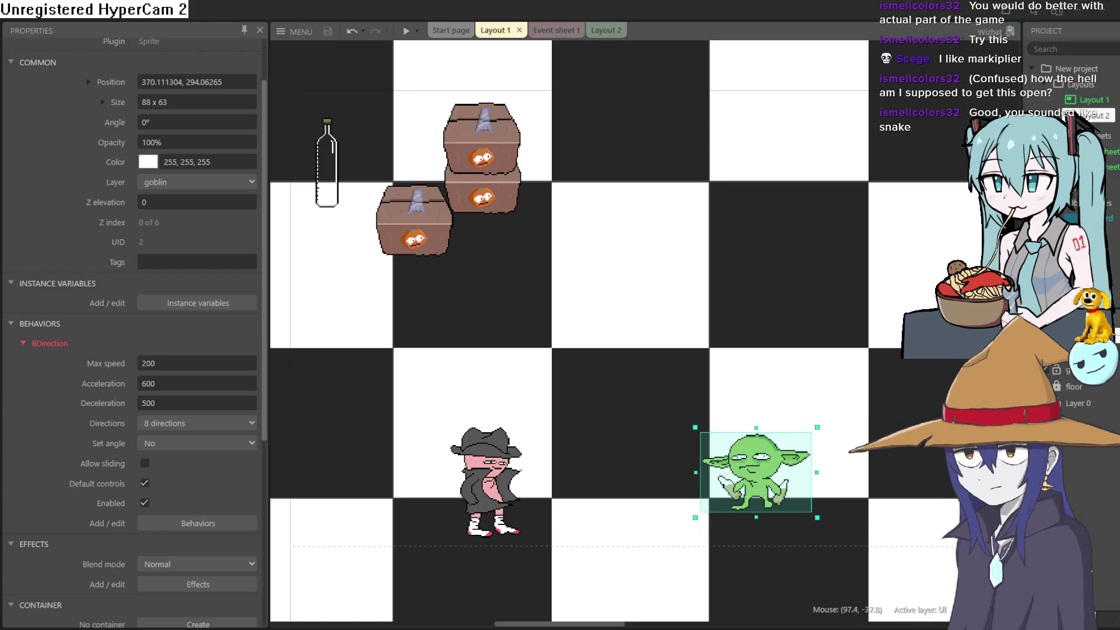
mouse_move(551, 216)
left_mouse_down()
mouse_move(578, 162)
mouse_move(585, 183)
left_mouse_up()
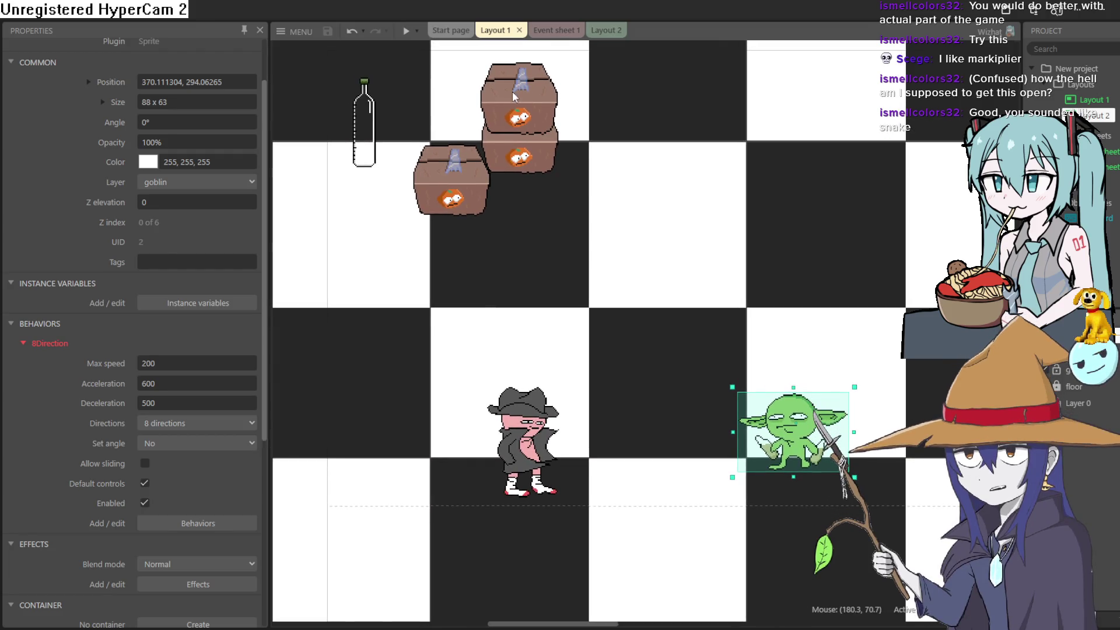
mouse_move(703, 181)
left_mouse_down()
mouse_move(609, 269)
mouse_move(562, 270)
left_mouse_up()
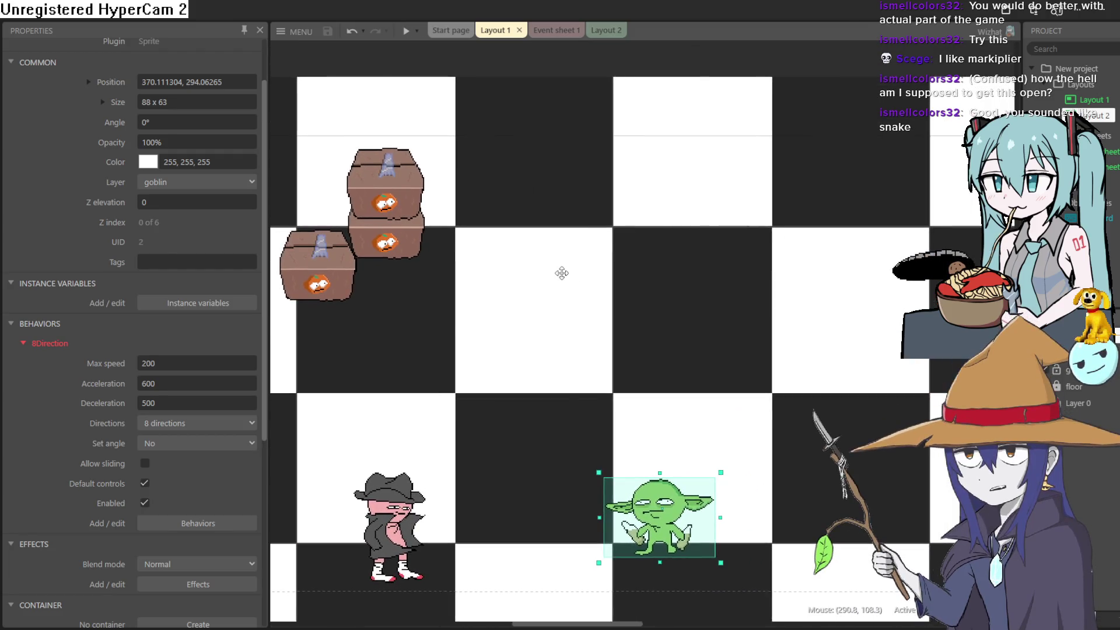